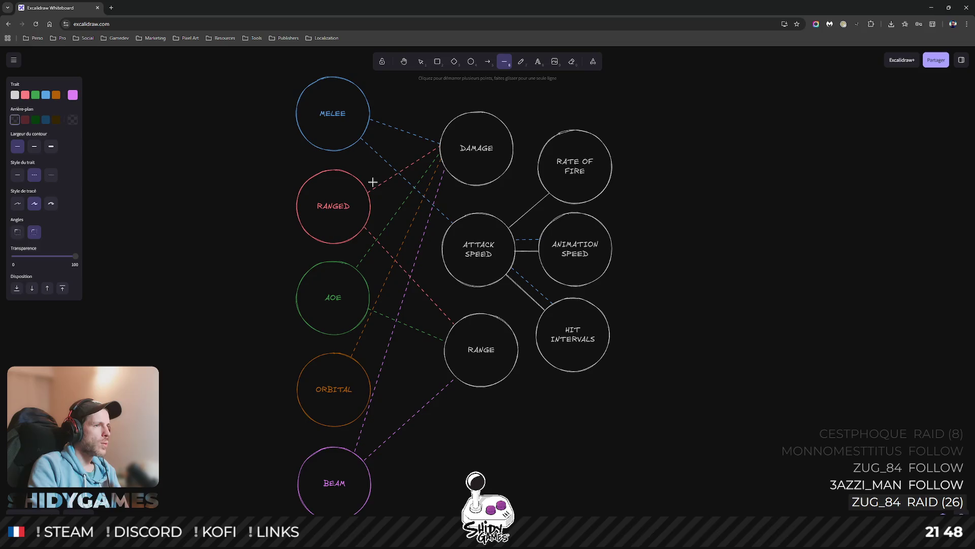
{"action": "scroll", "coordinate": [434, 206], "scroll_direction": "down", "scroll_amount": 2}
{"action": "scroll", "coordinate": [427, 153], "scroll_direction": "up", "scroll_amount": 3}
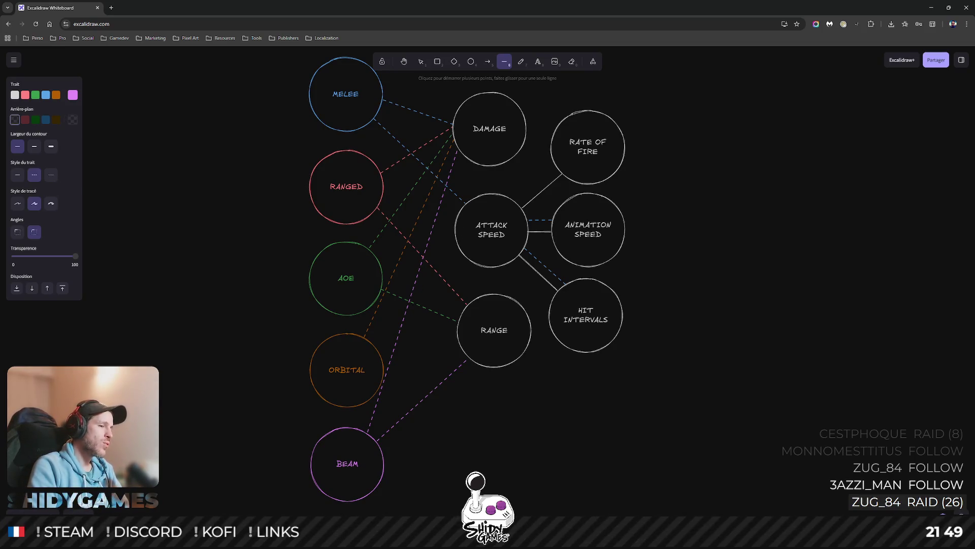
Switch to Blender and scale the sawblade up uniformly from the top view.
{"action": "key", "text": "alt+Tab"}
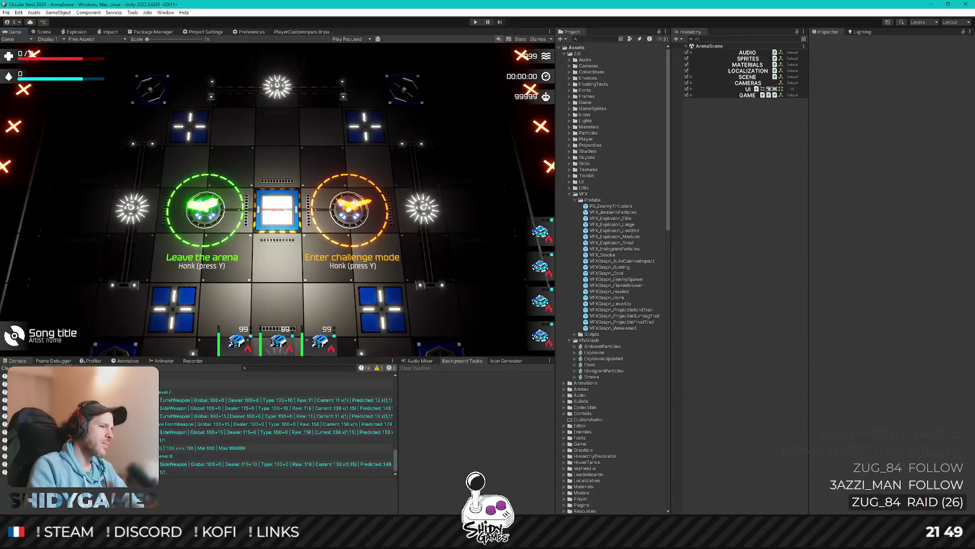
{"action": "key", "text": "alt+Tab"}
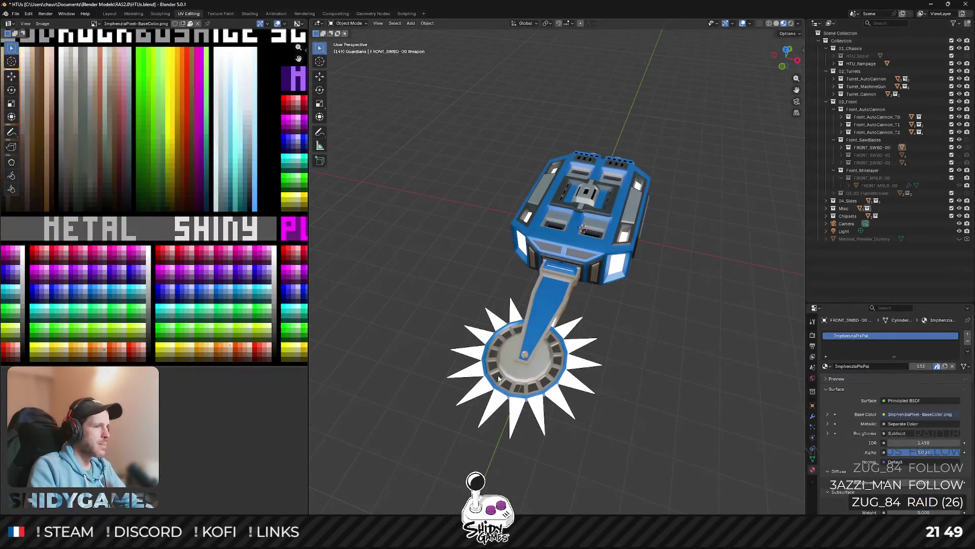
{"action": "key", "text": "Tab"}
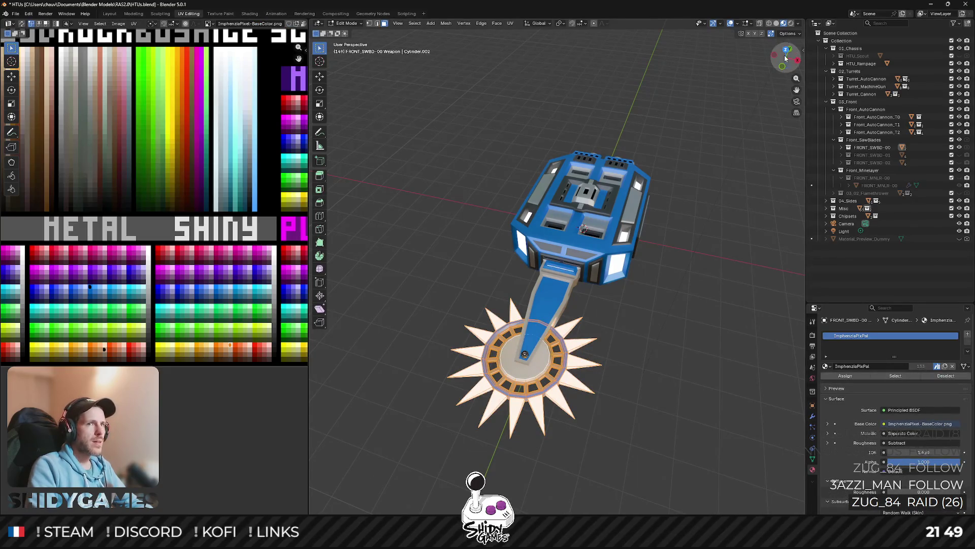
{"action": "left_click", "coordinate": [786, 50]}
{"action": "scroll", "coordinate": [572, 236], "scroll_direction": "up", "scroll_amount": 2}
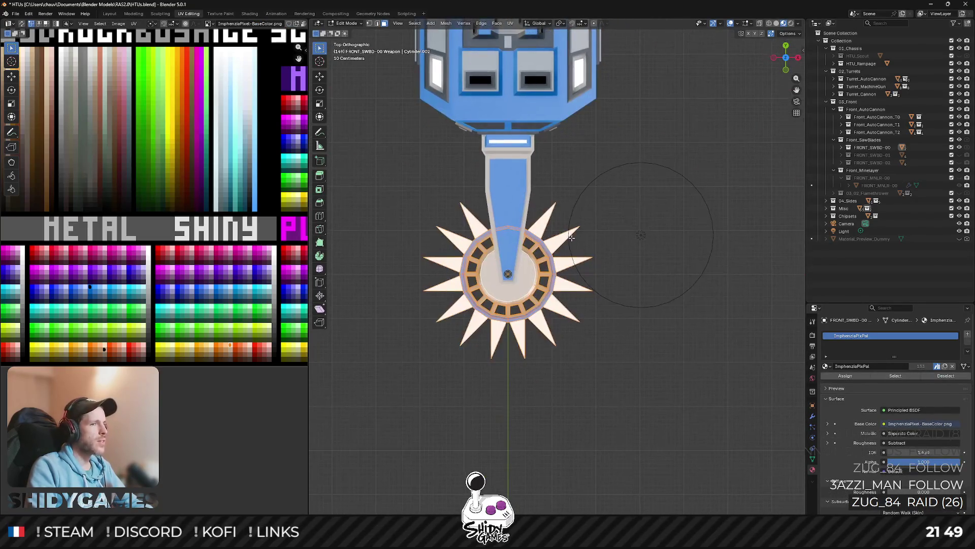
{"action": "key", "text": "s"}
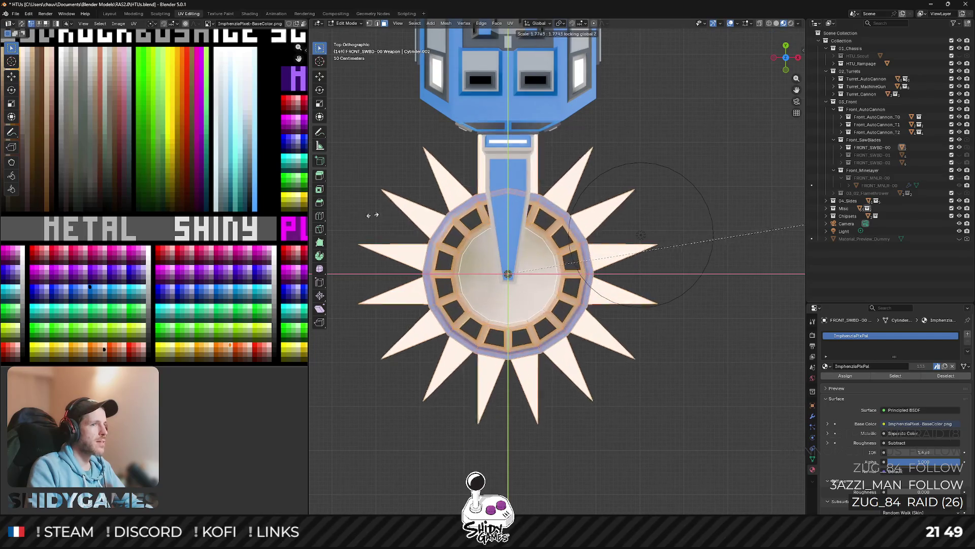
{"action": "left_click", "coordinate": [553, 193]}
Inspect the turret in perspective and undo the uniform sawblade enlargement.
{"action": "key", "text": "Tab"}
{"action": "middle_click", "coordinate": [640, 191]}
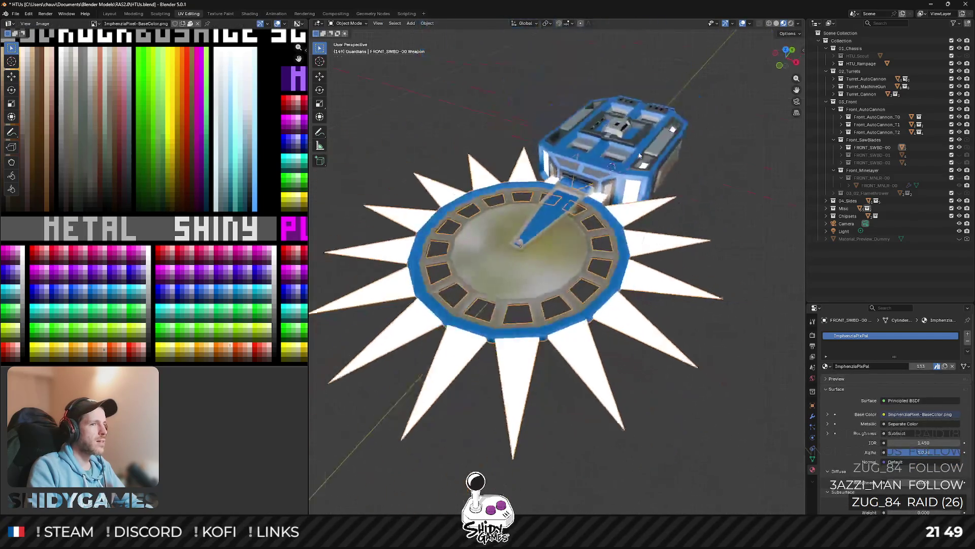
{"action": "scroll", "coordinate": [642, 149], "scroll_direction": "down", "scroll_amount": 4}
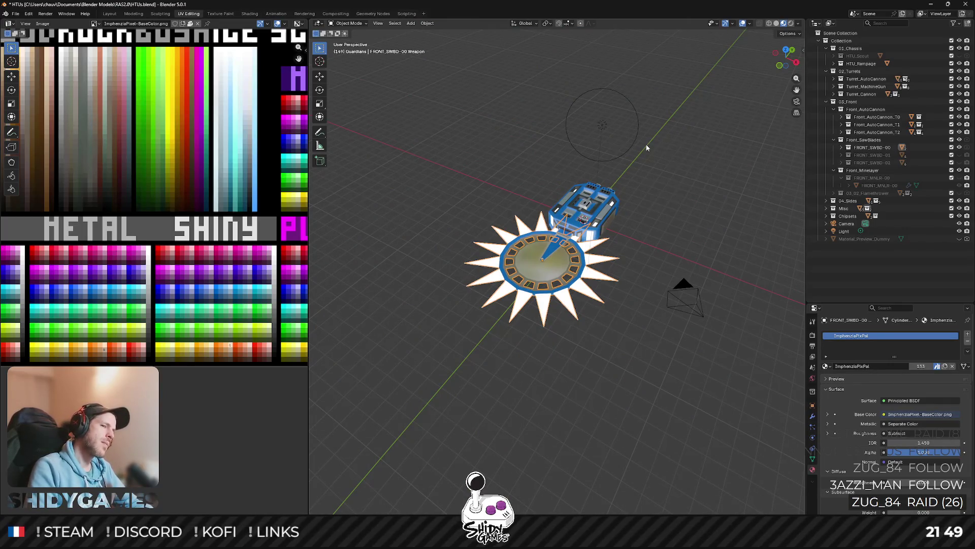
{"action": "key", "text": "Tab"}
{"action": "key", "text": "ctrl+z"}
{"action": "key", "text": "Tab"}
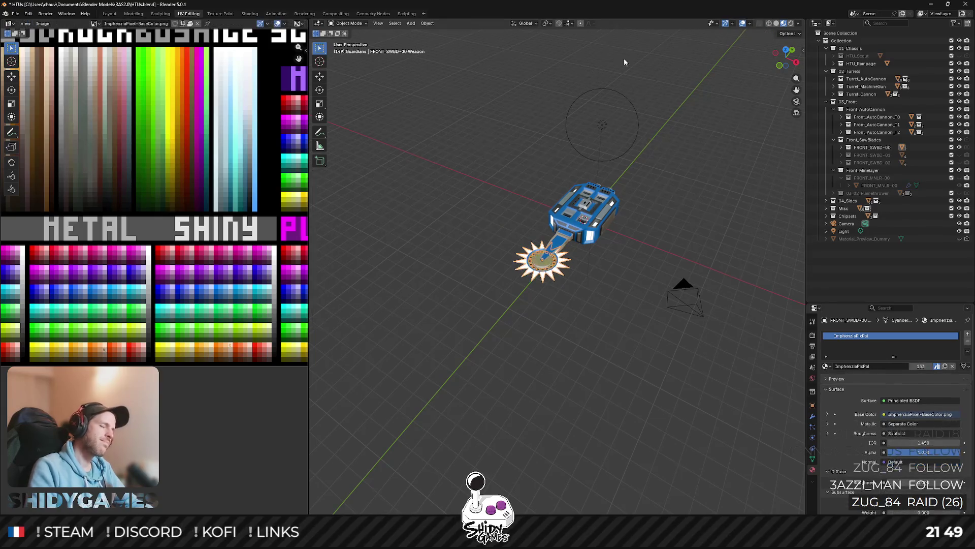
{"action": "key", "text": "alt+Tab"}
{"action": "key", "text": "alt+Tab"}
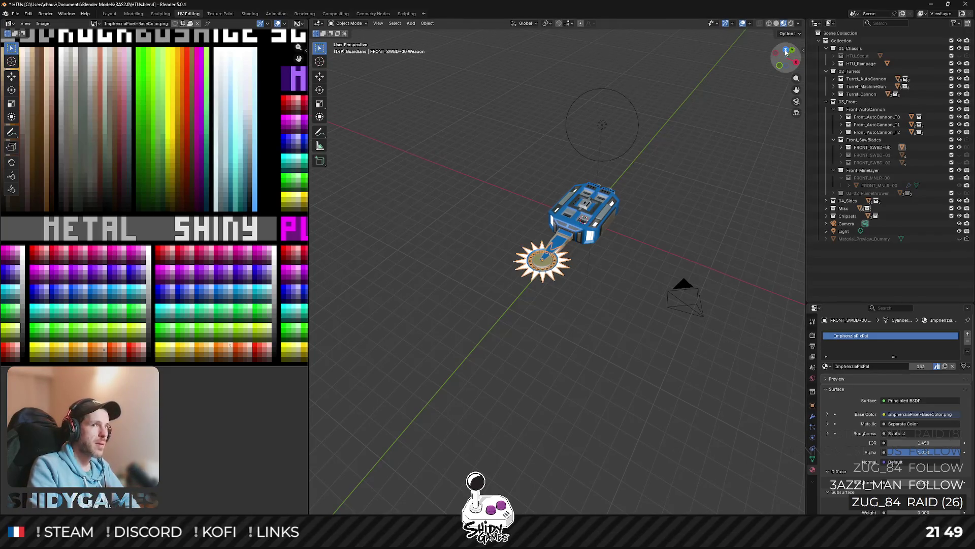
Rescale the sawblade in X/Y only (Shift+Z lock) so it widens without thickening.
{"action": "key", "text": "KP_7"}
{"action": "scroll", "coordinate": [559, 283], "scroll_direction": "up", "scroll_amount": 5}
{"action": "key", "text": "Tab"}
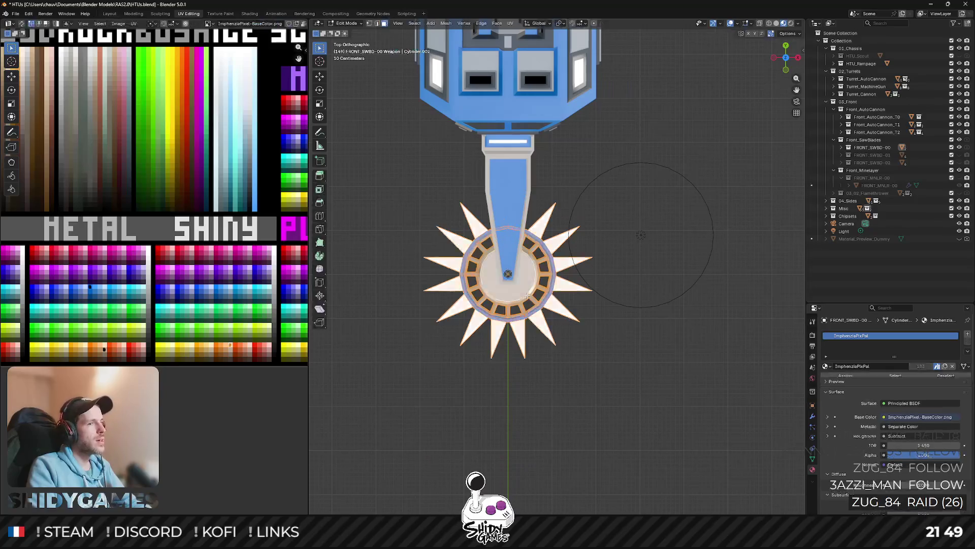
{"action": "key", "text": "s"}
{"action": "key", "text": "shift+z"}
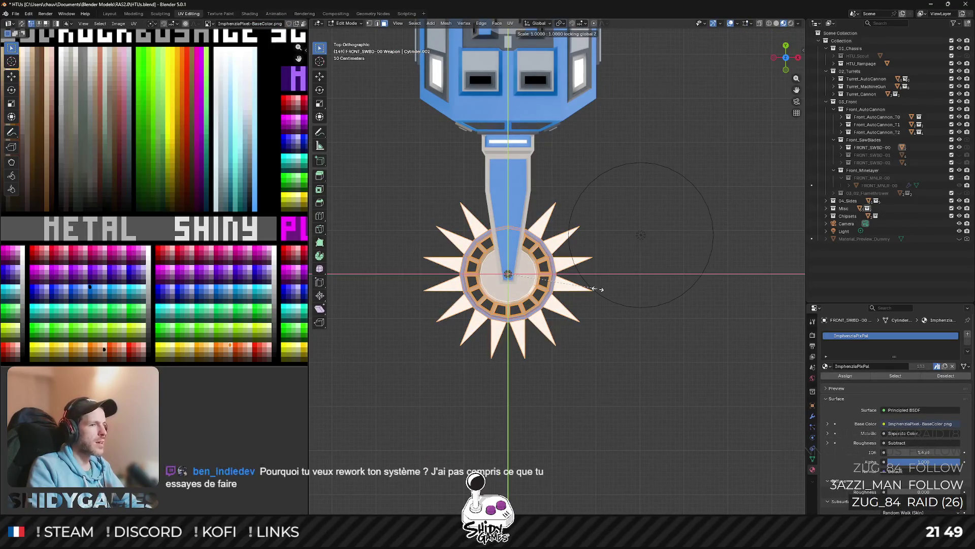
{"action": "left_click", "coordinate": [657, 299]}
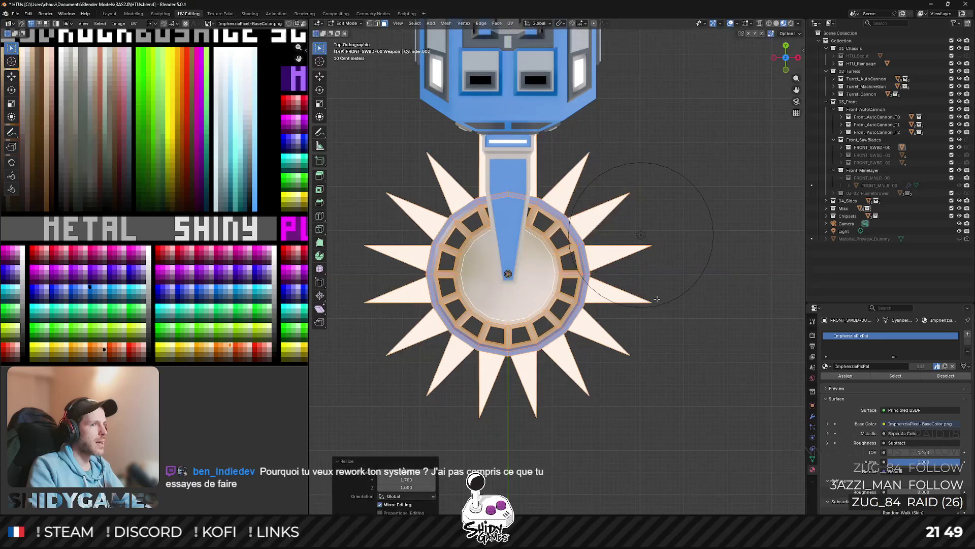
{"action": "scroll", "coordinate": [676, 307], "scroll_direction": "down", "scroll_amount": 3}
{"action": "left_click_drag", "start_coordinate": [676, 306], "coordinate": [668, 267]}
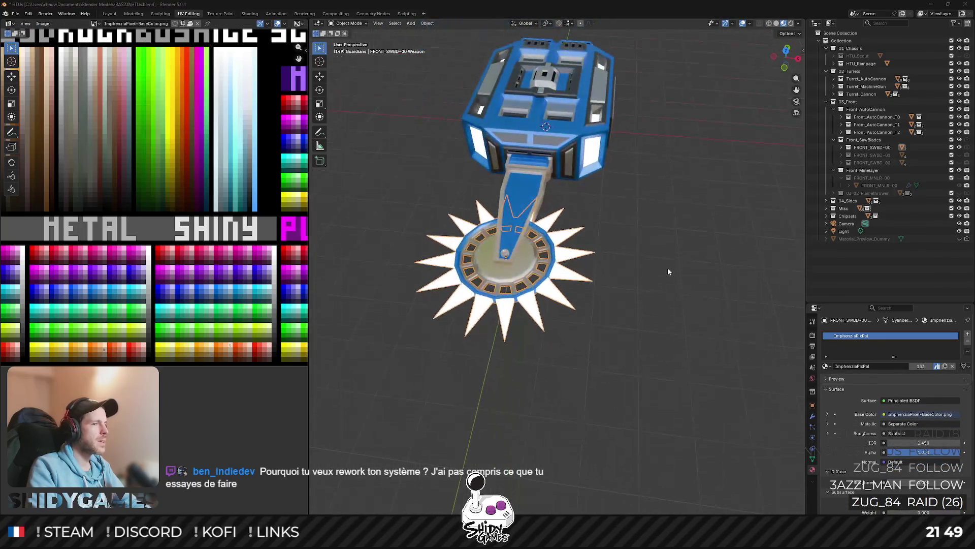
{"action": "key", "text": "alt+Tab"}
{"action": "key", "text": "alt+Tab"}
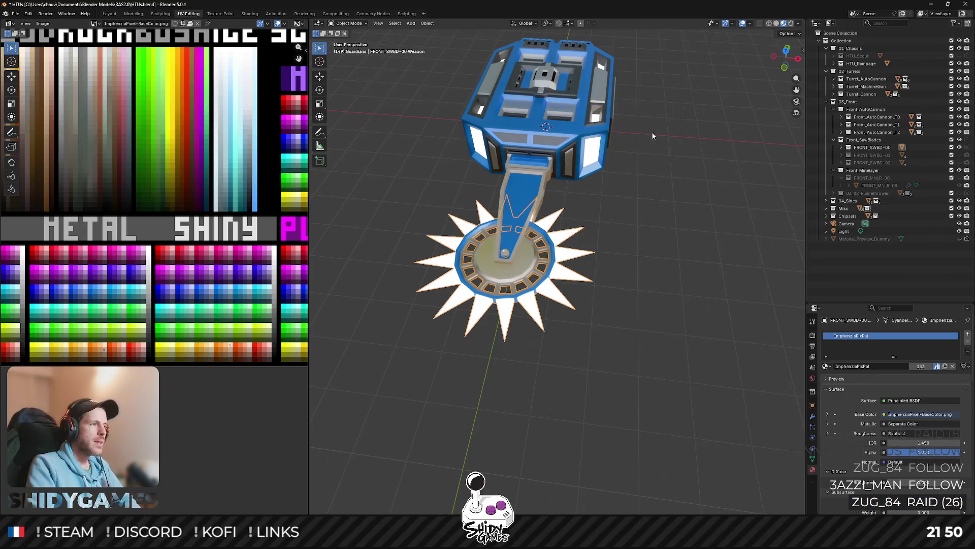
Switch from Blender over to the Unity editor with the arena scene.
{"action": "key", "text": "alt+Tab"}
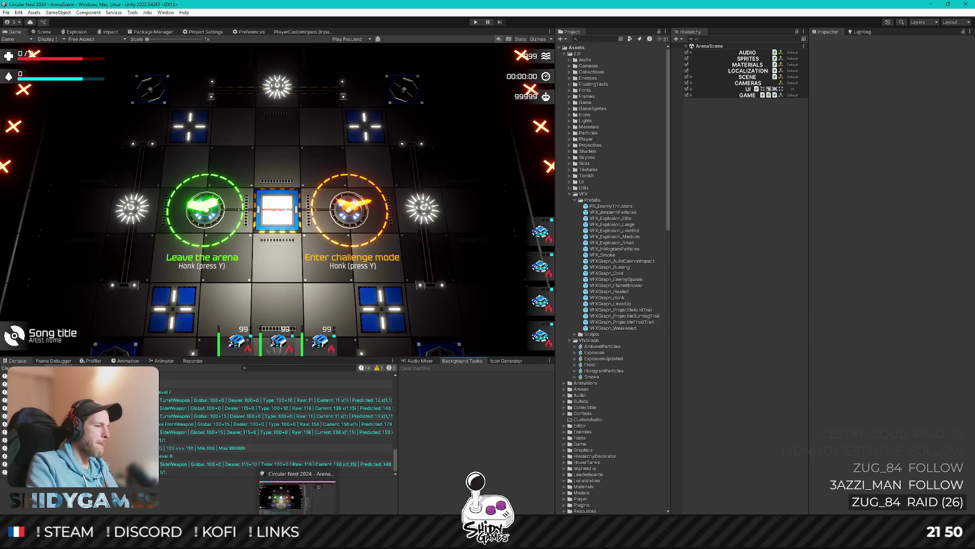
Bring the Excalidraw weapon-stat diagram back up from the taskbar.
{"action": "left_click", "coordinate": [281, 495]}
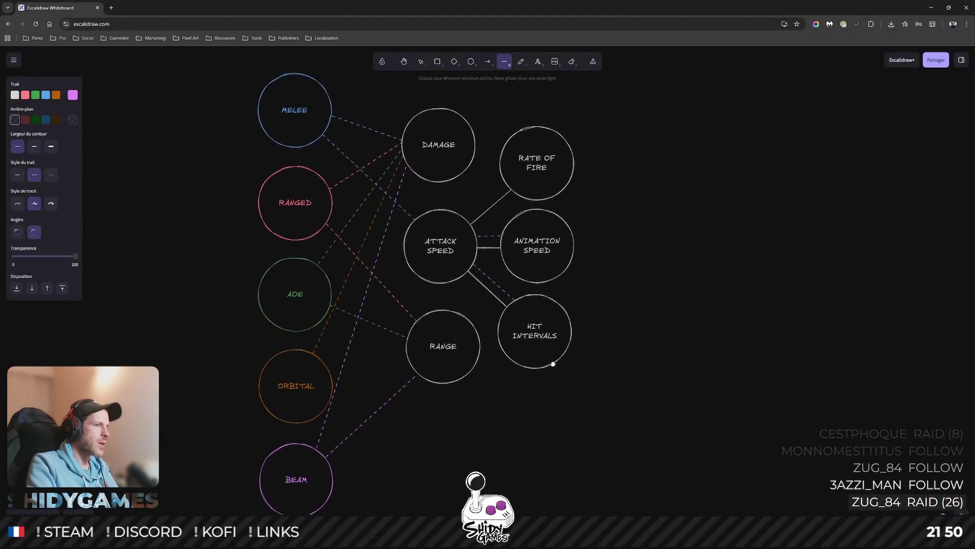
{"action": "scroll", "coordinate": [554, 363], "scroll_direction": "up", "scroll_amount": 1}
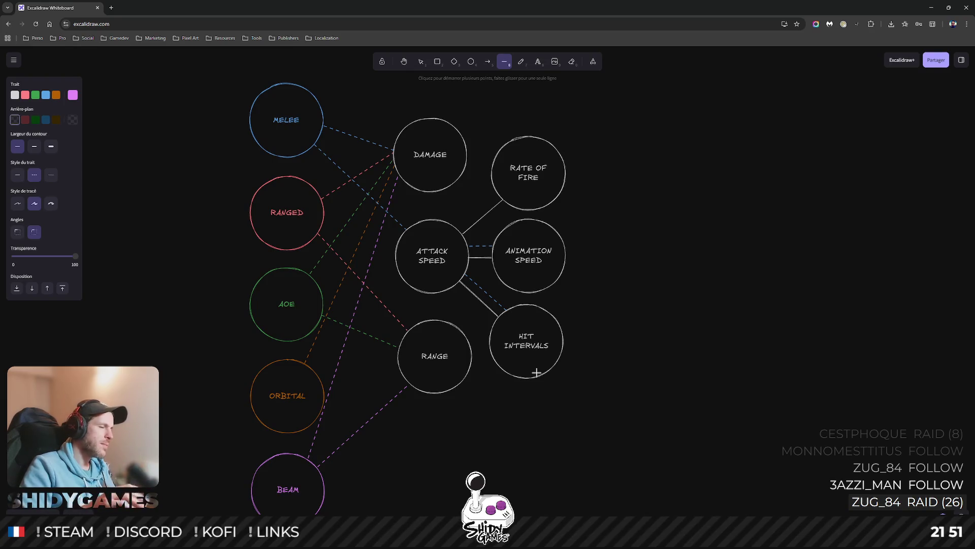
{"action": "scroll", "coordinate": [473, 412], "scroll_direction": "down", "scroll_amount": 2}
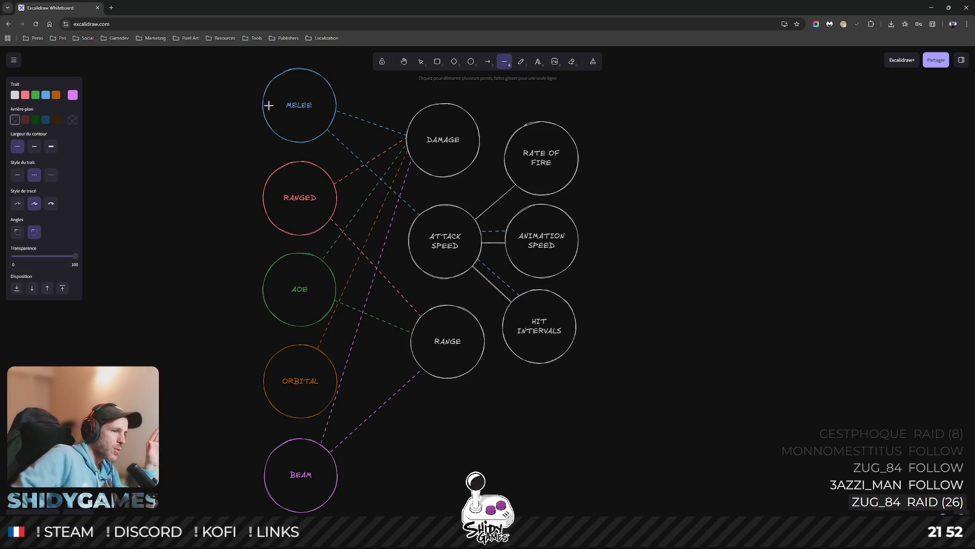
{"action": "left_click", "coordinate": [312, 112]}
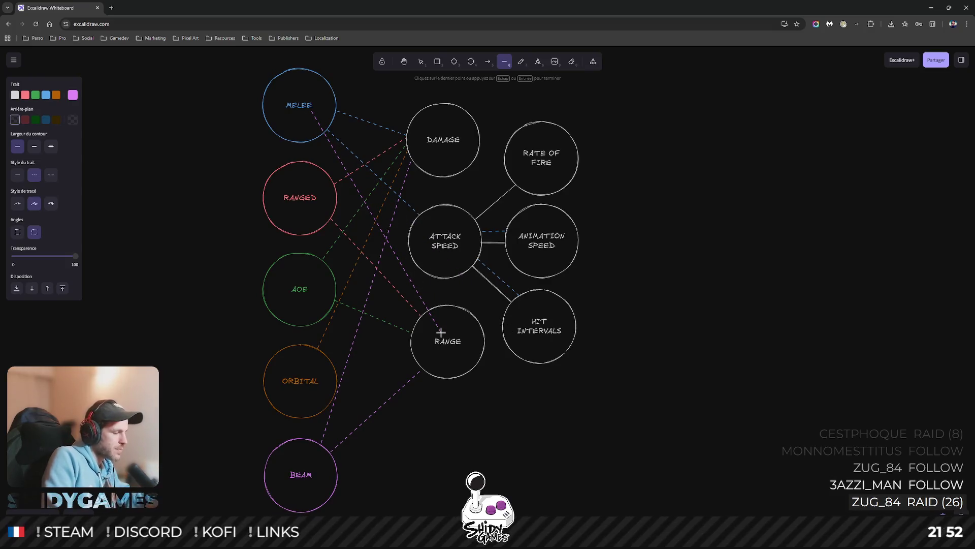
{"action": "key", "text": "Escape"}
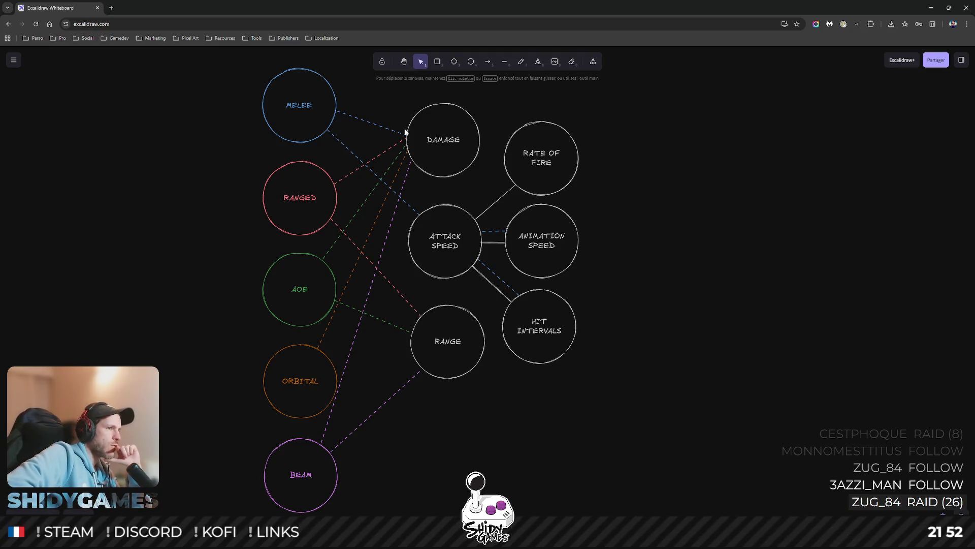
Select the RANGE circle and nudge it slightly to the right.
{"action": "left_click_drag", "start_coordinate": [639, 270], "coordinate": [644, 238]}
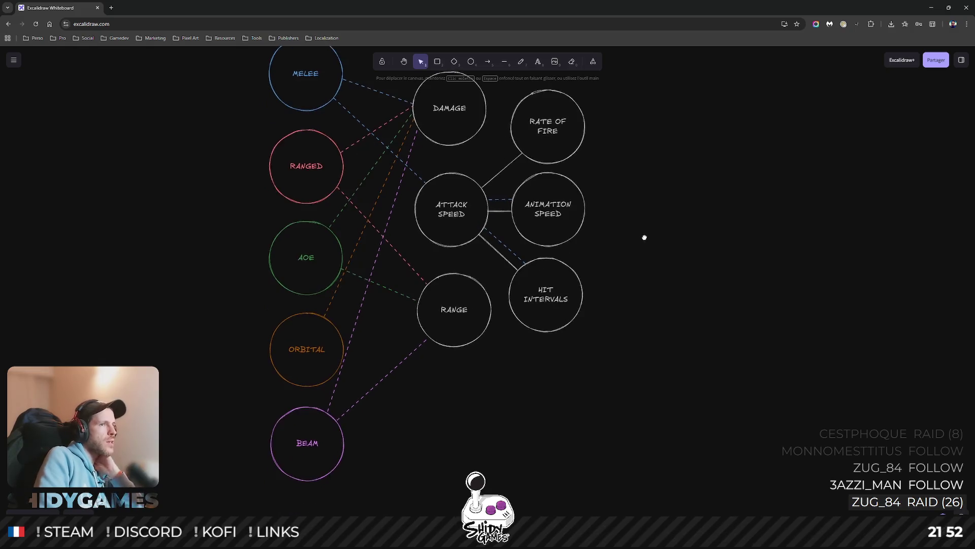
{"action": "left_click", "coordinate": [505, 61]}
{"action": "mouse_move", "coordinate": [690, 124]}
{"action": "left_mouse_down"}
{"action": "mouse_move", "coordinate": [670, 126]}
{"action": "mouse_move", "coordinate": [670, 137]}
{"action": "left_mouse_up"}
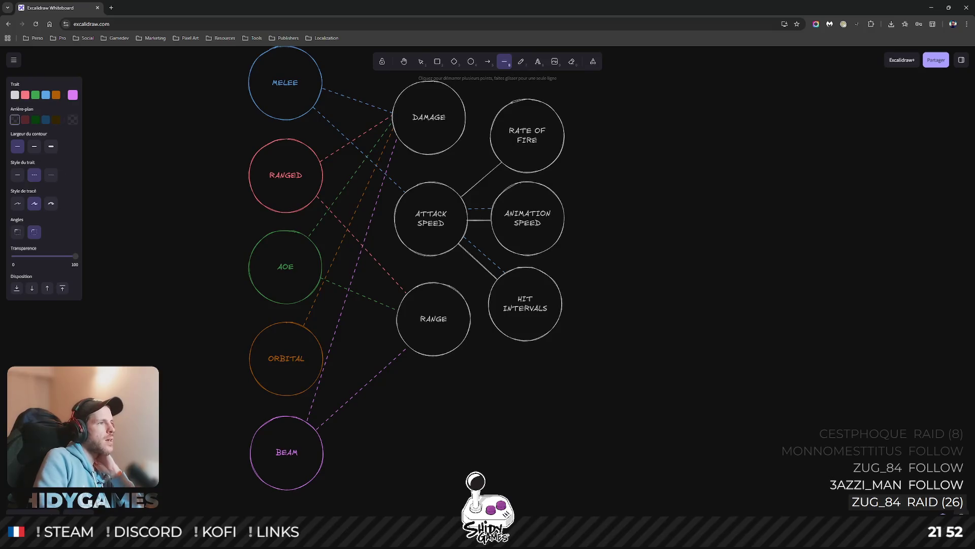
{"action": "key", "text": "v"}
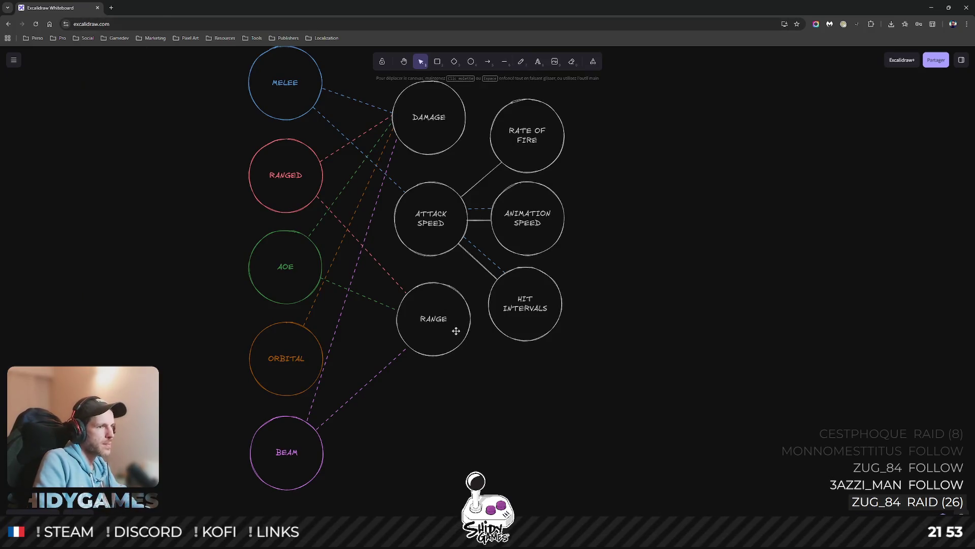
{"action": "left_click", "coordinate": [454, 328]}
{"action": "left_click_drag", "start_coordinate": [447, 332], "coordinate": [452, 332]}
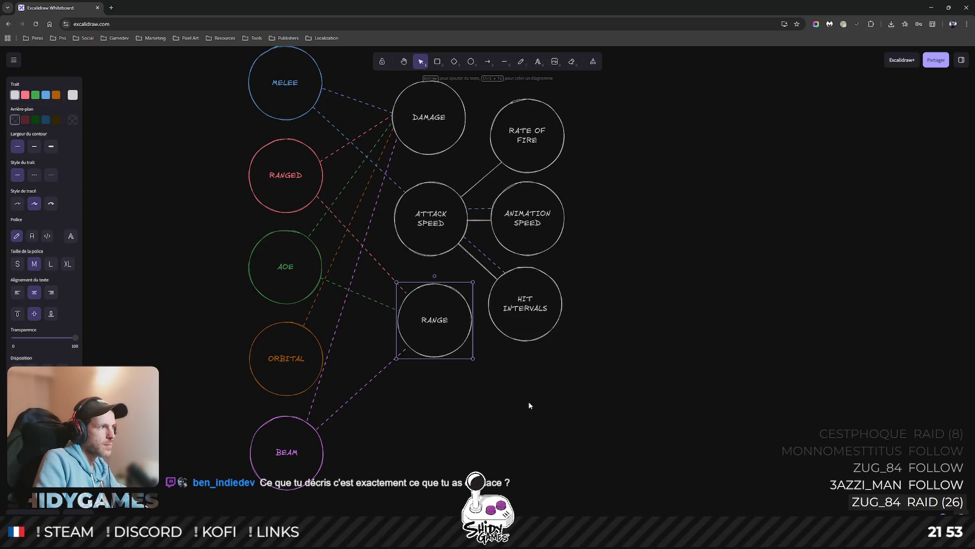
{"action": "mouse_move", "coordinate": [538, 393]}
{"action": "left_mouse_down"}
{"action": "mouse_move", "coordinate": [526, 370]}
{"action": "mouse_move", "coordinate": [567, 386]}
{"action": "left_mouse_up"}
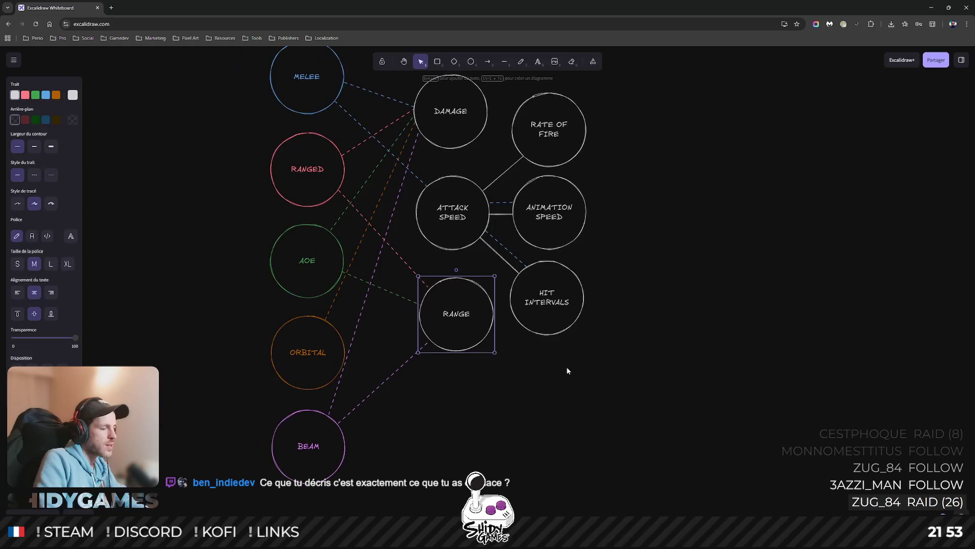
Copy RANGE below itself, relabel the copy RELOAD SPEED, and duplicate it.
{"action": "left_click_drag", "start_coordinate": [477, 345], "coordinate": [472, 433], "text": "alt"}
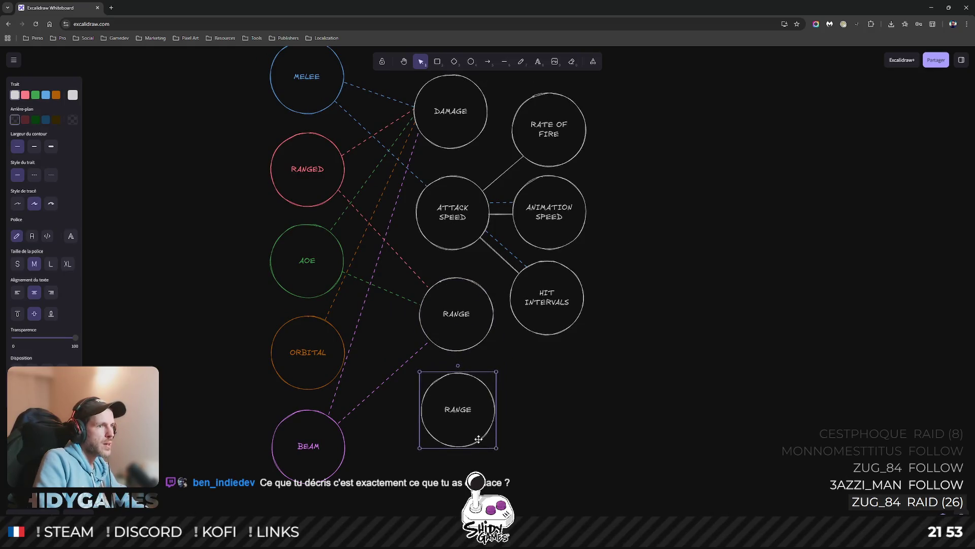
{"action": "double_click", "coordinate": [459, 411]}
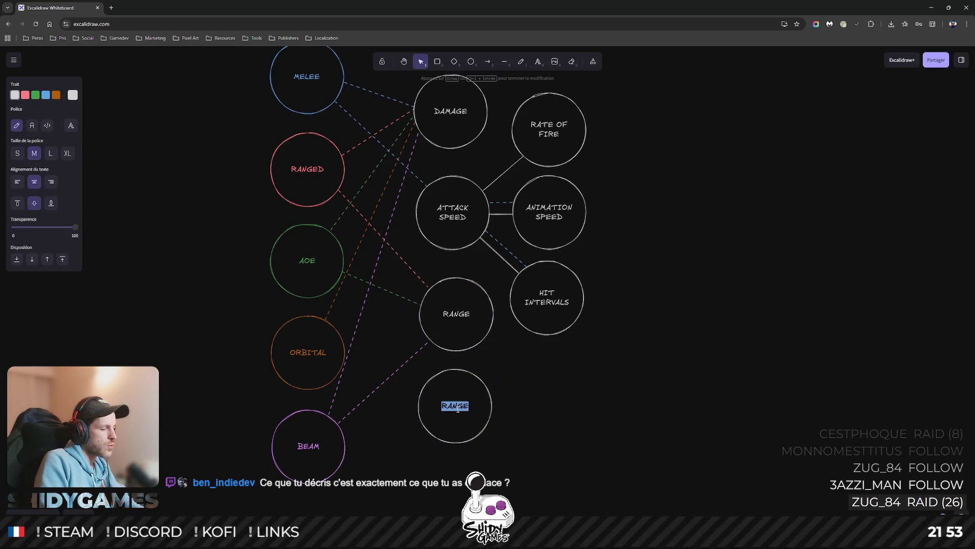
{"action": "type", "text": "R"}
{"action": "type", "text": "AD SPEED"}
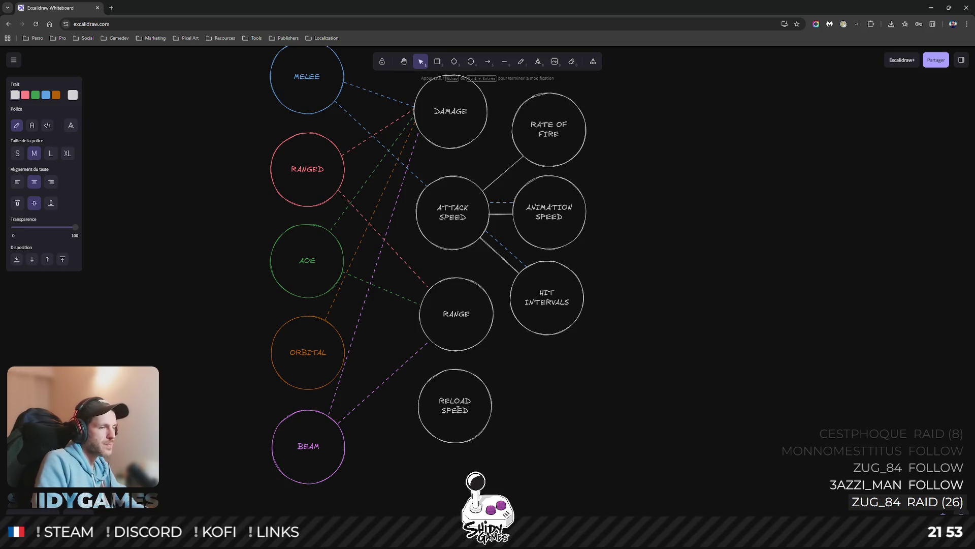
{"action": "left_click", "coordinate": [475, 428]}
{"action": "key", "text": "ctrl+d"}
Place the copy right of RELOAD SPEED and join the two circles with a white line.
{"action": "left_click_drag", "start_coordinate": [478, 413], "coordinate": [564, 413]}
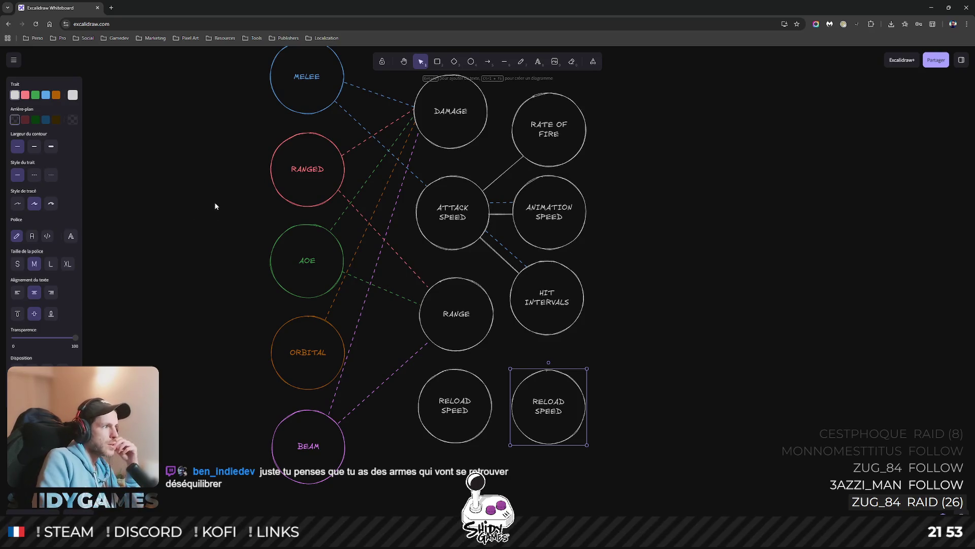
{"action": "left_click_drag", "start_coordinate": [226, 199], "coordinate": [219, 201]}
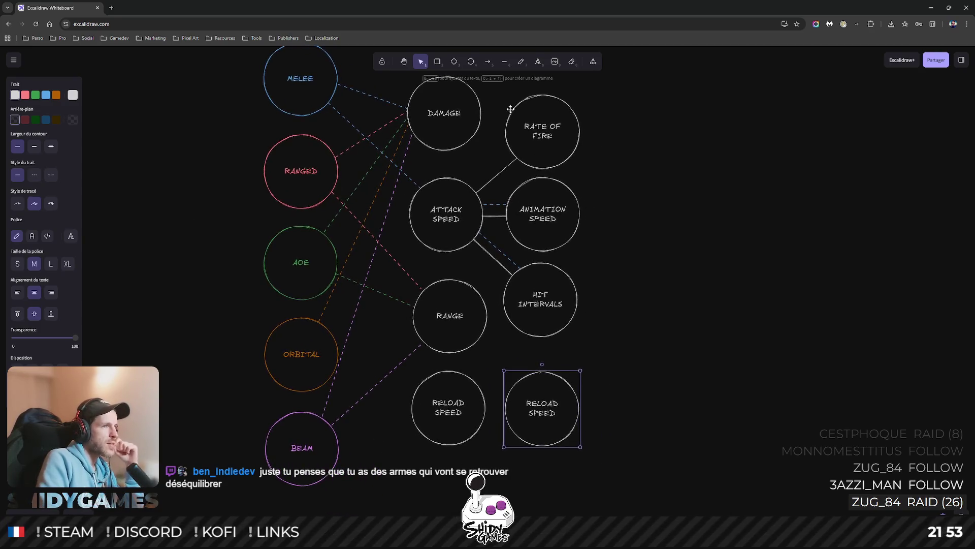
{"action": "left_click", "coordinate": [505, 62]}
{"action": "left_click", "coordinate": [15, 95]}
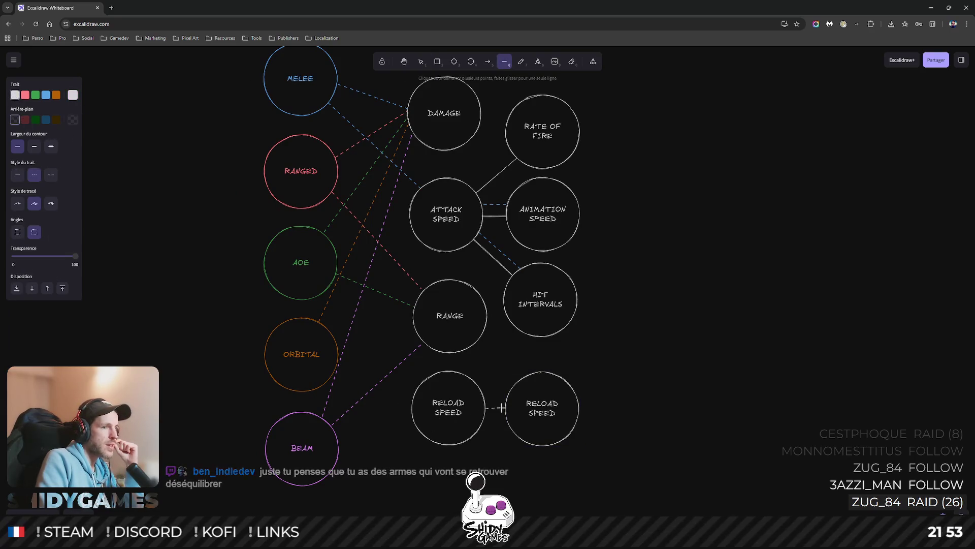
{"action": "left_click_drag", "start_coordinate": [485, 409], "coordinate": [504, 409]}
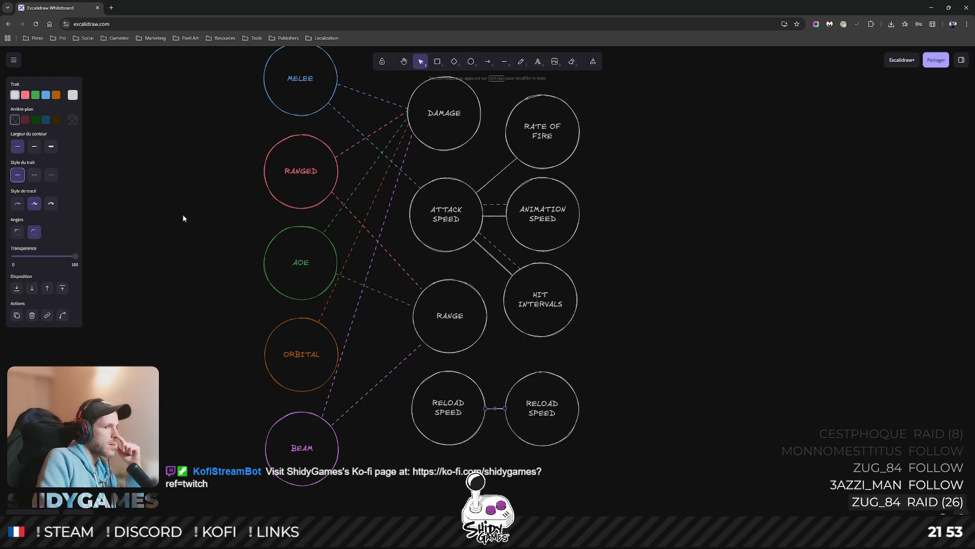
{"action": "left_click", "coordinate": [672, 379]}
Move both RELOAD SPEED circles slightly further down.
{"action": "left_click_drag", "start_coordinate": [692, 292], "coordinate": [635, 292]}
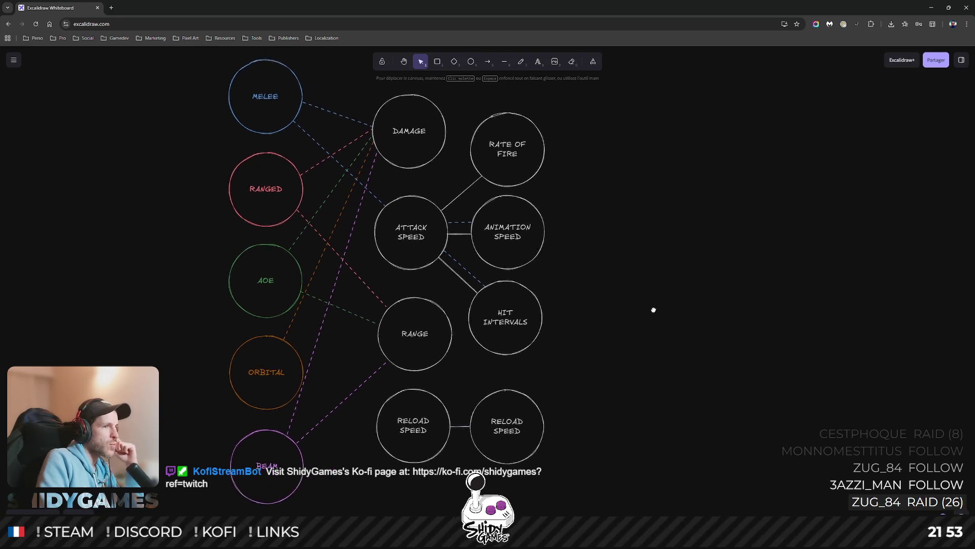
{"action": "left_click_drag", "start_coordinate": [604, 358], "coordinate": [328, 494]}
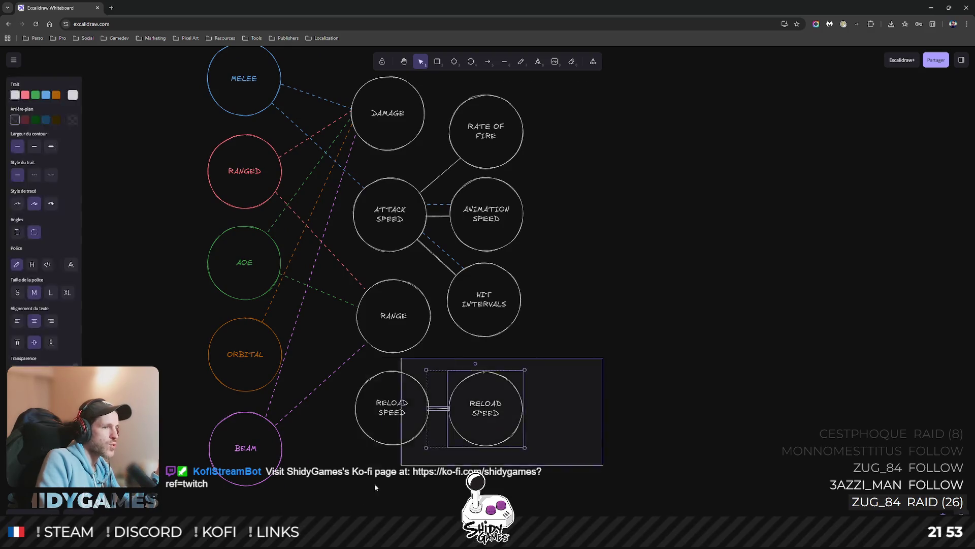
{"action": "left_click_drag", "start_coordinate": [403, 432], "coordinate": [412, 437]}
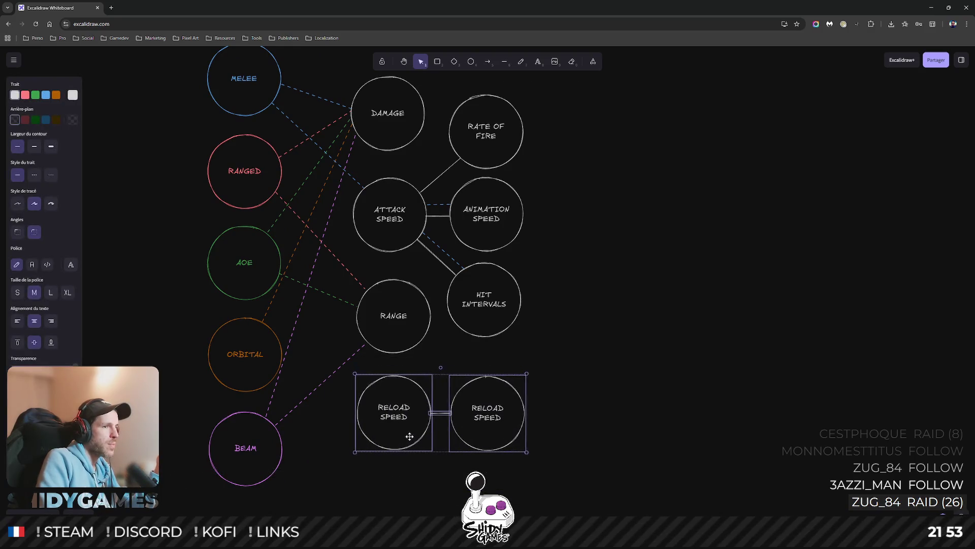
{"action": "left_click", "coordinate": [702, 367]}
{"action": "key", "text": "a"}
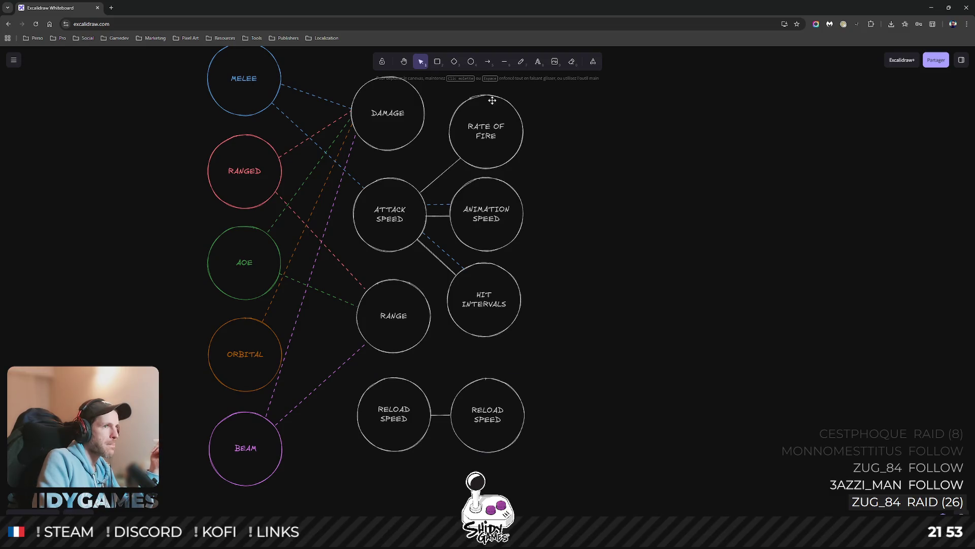
{"action": "left_click", "coordinate": [506, 62]}
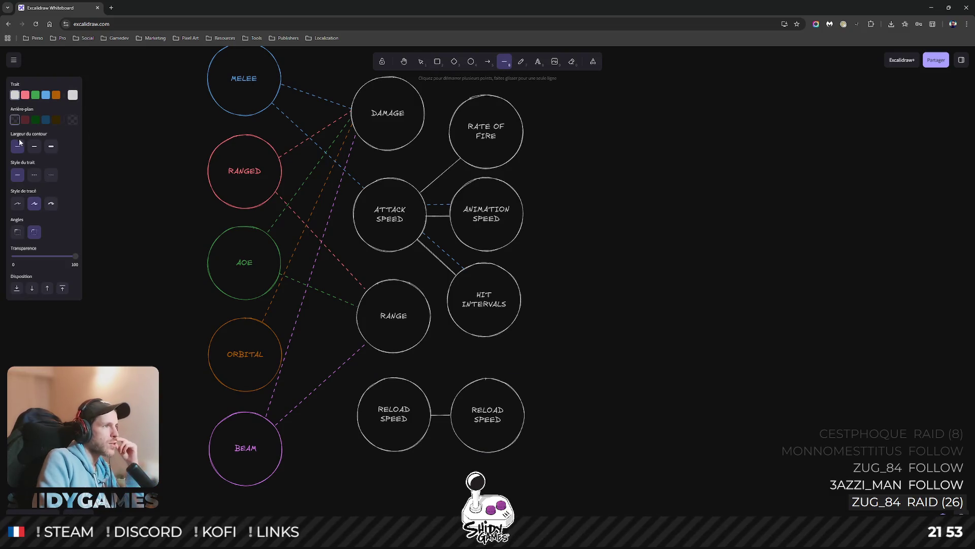
{"action": "left_click", "coordinate": [35, 176]}
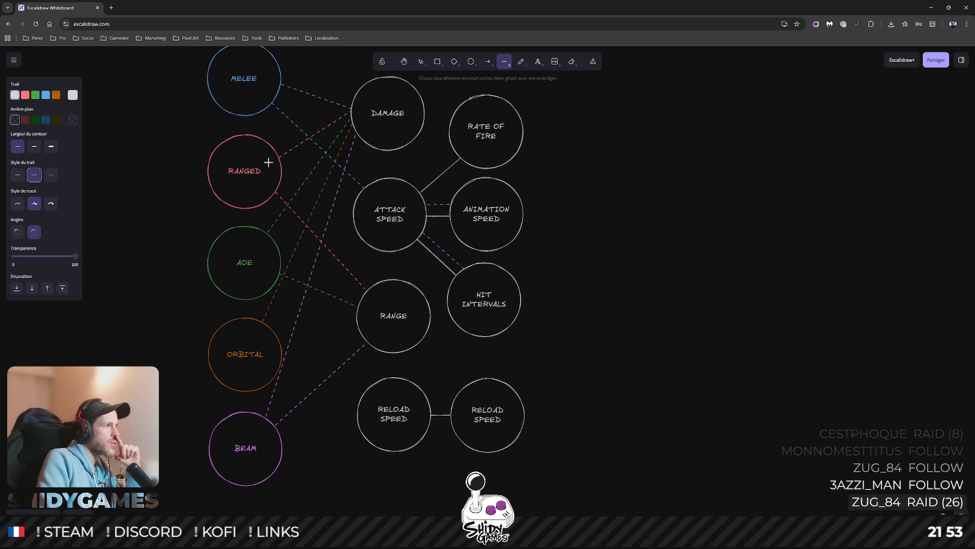
{"action": "scroll", "coordinate": [404, 214], "scroll_direction": "left", "scroll_amount": 1}
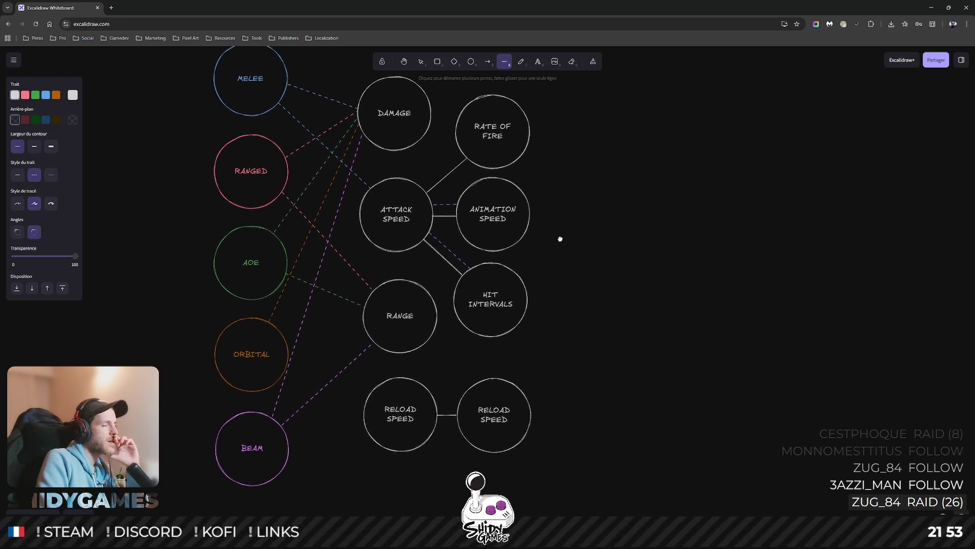
{"action": "scroll", "coordinate": [562, 233], "scroll_direction": "left", "scroll_amount": 1}
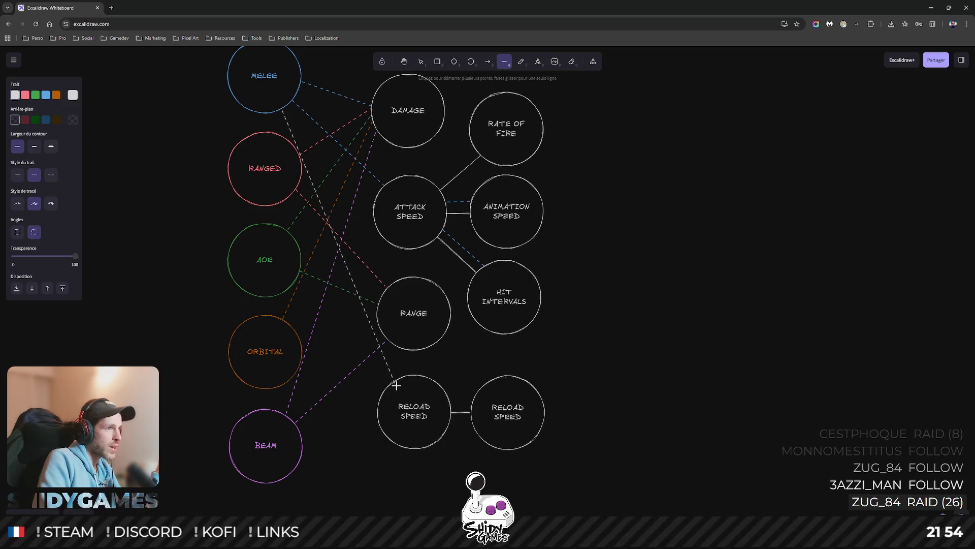
{"action": "key", "text": "v"}
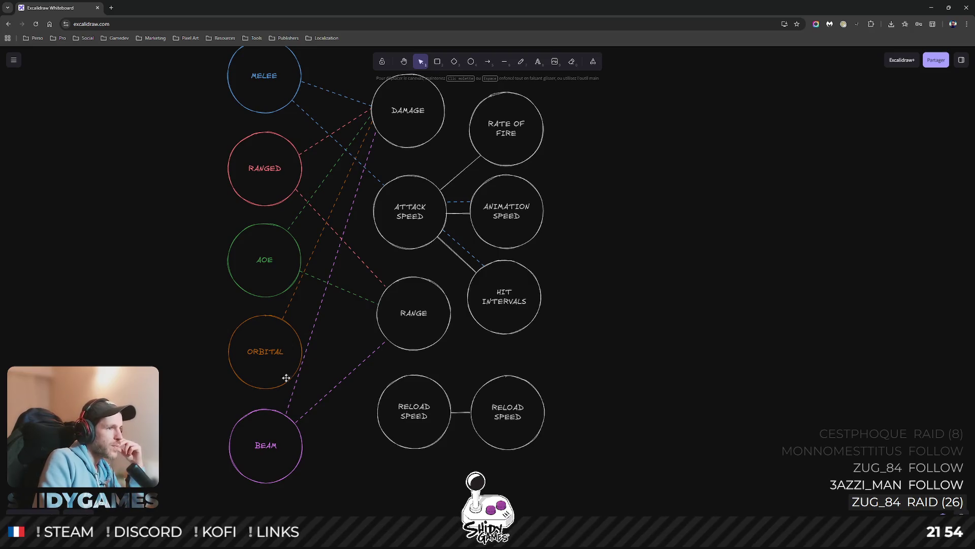
{"action": "left_click", "coordinate": [260, 364]}
{"action": "left_click", "coordinate": [184, 320]}
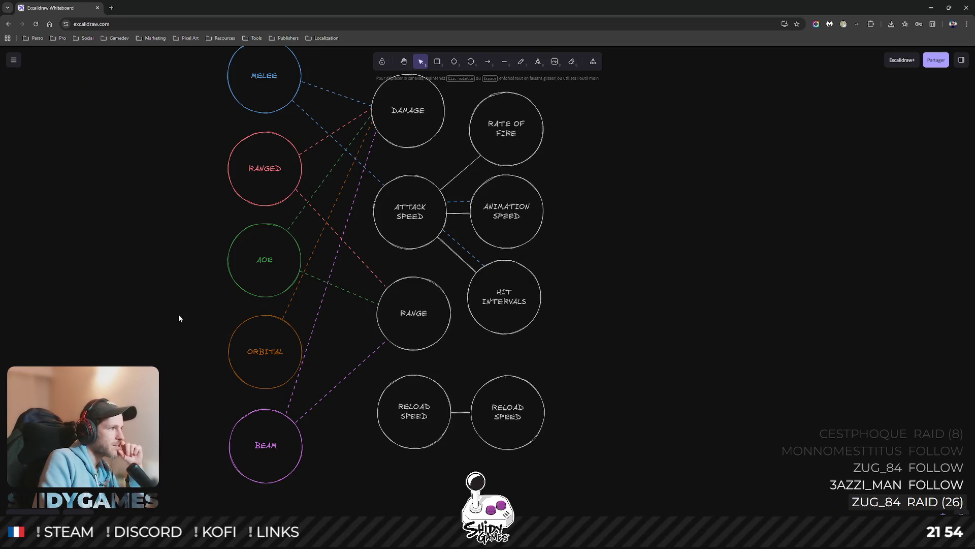
{"action": "left_click", "coordinate": [253, 360]}
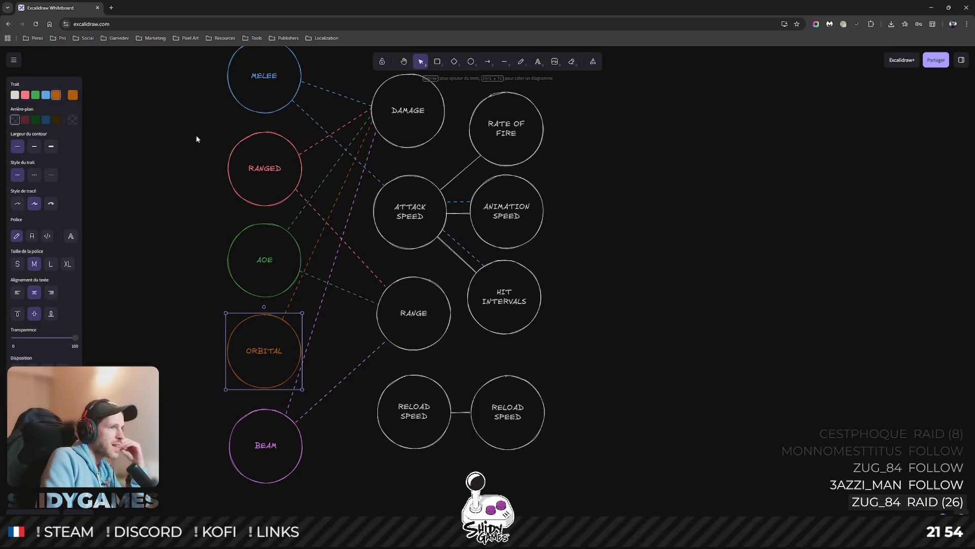
{"action": "scroll", "coordinate": [176, 107], "scroll_direction": "up", "scroll_amount": 3}
{"action": "left_click_drag", "start_coordinate": [152, 77], "coordinate": [298, 321]}
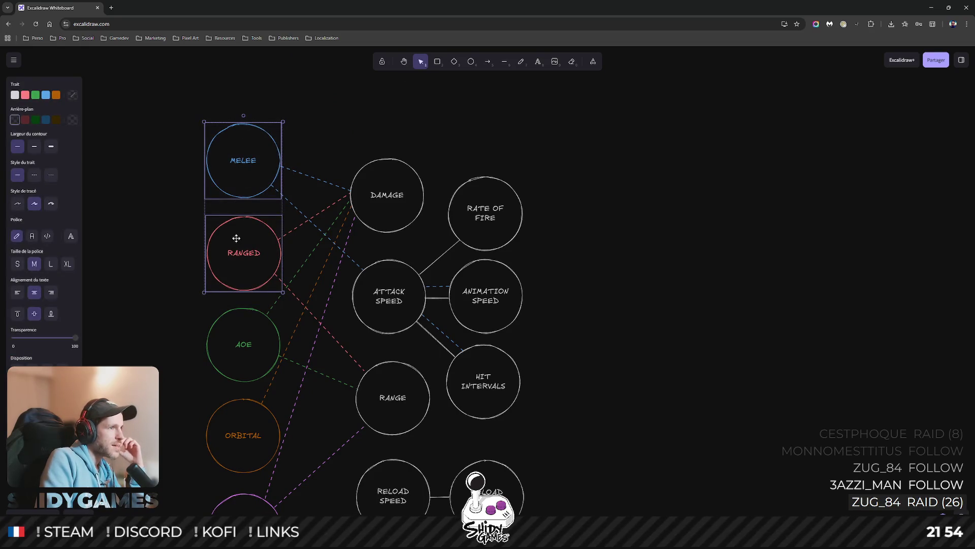
{"action": "left_click", "coordinate": [663, 258]}
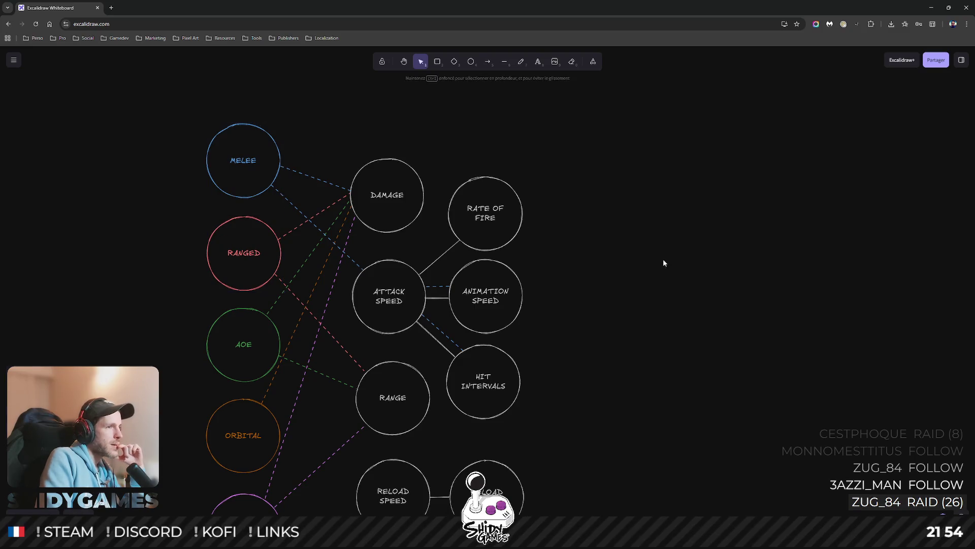
{"action": "scroll", "coordinate": [589, 250], "scroll_direction": "down", "scroll_amount": 3}
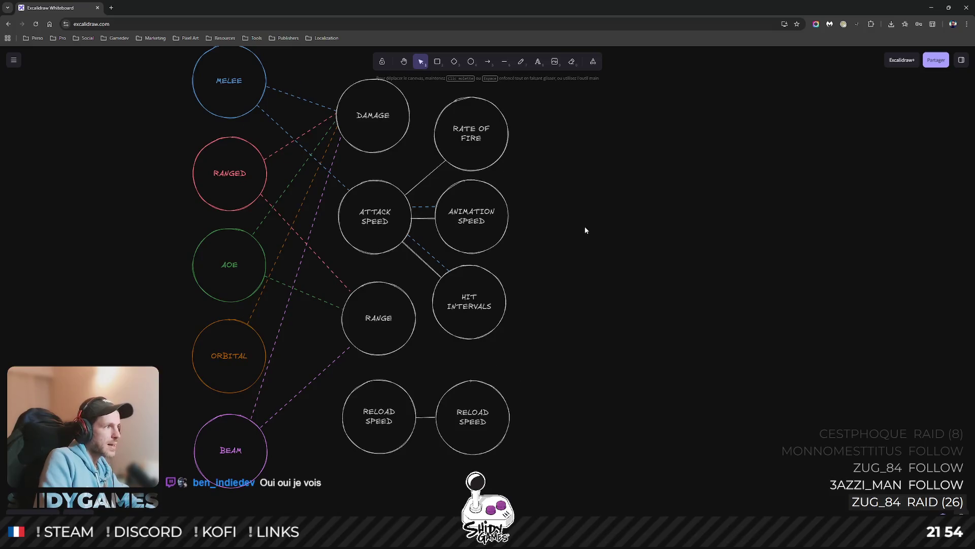
{"action": "scroll", "coordinate": [584, 226], "scroll_direction": "down", "scroll_amount": 1}
{"action": "scroll", "coordinate": [543, 199], "scroll_direction": "down", "scroll_amount": 1}
{"action": "left_click_drag", "start_coordinate": [527, 212], "coordinate": [546, 233]}
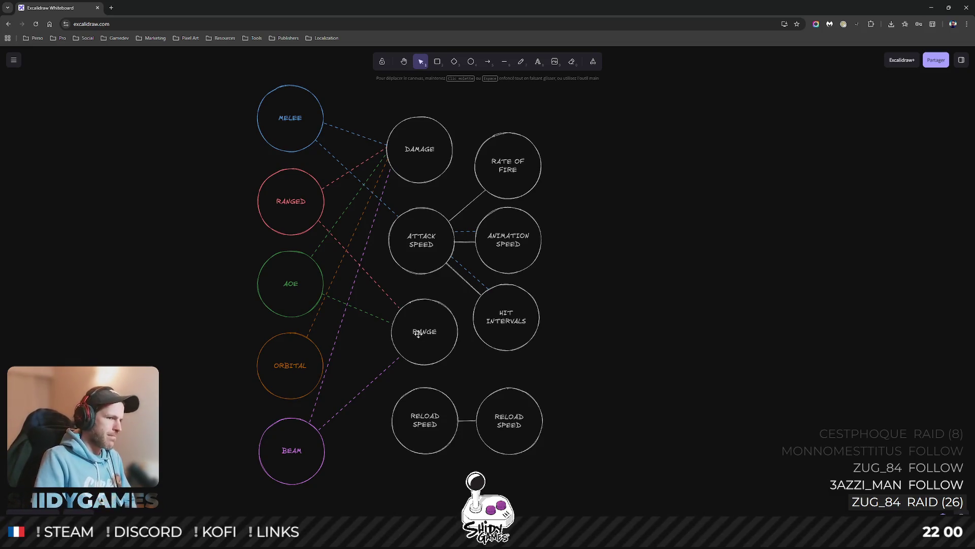
Relabel the right-hand RELOAD SPEED circle as COOLDOWN.
{"action": "double_click", "coordinate": [514, 431]}
{"action": "type", "text": "COOLDOWN"}
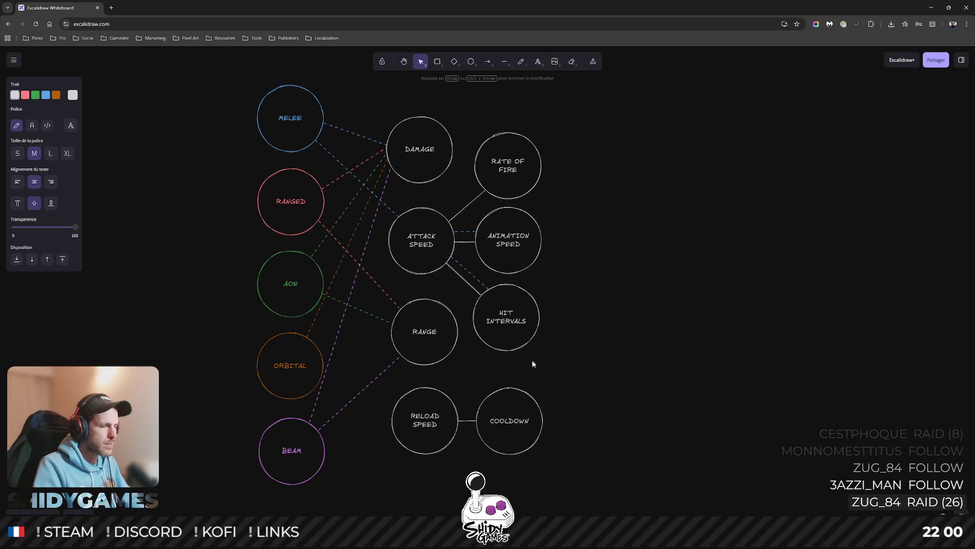
{"action": "left_click", "coordinate": [657, 431]}
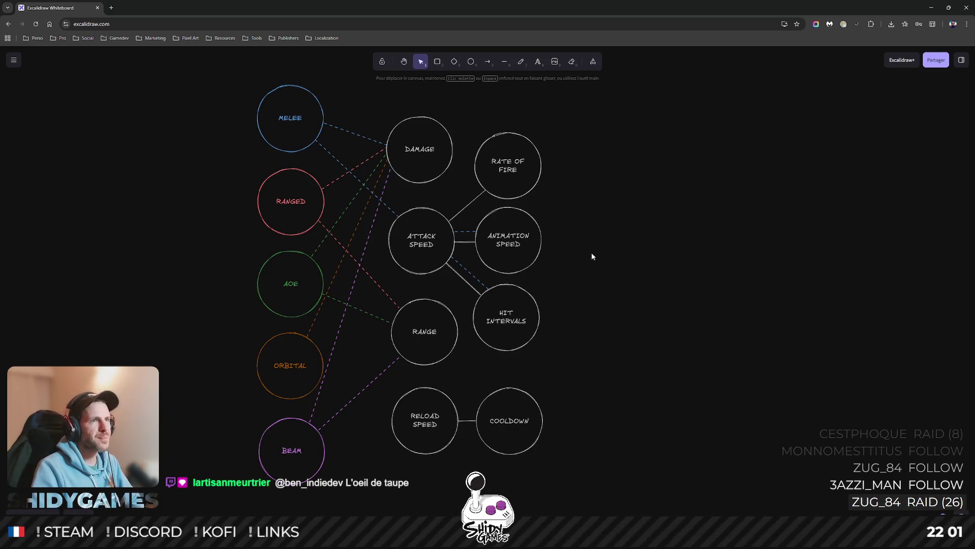
Start a red line from the RANGED circle toward ATTACK SPEED.
{"action": "left_click", "coordinate": [504, 61]}
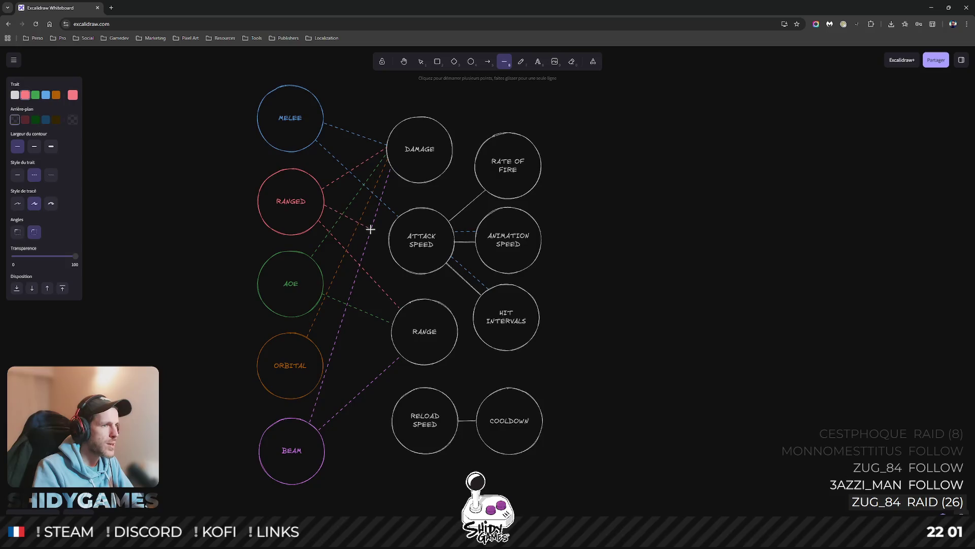
End the red link at ATTACK SPEED and draw another from ATTACK SPEED to RATE OF FIRE.
{"action": "left_click", "coordinate": [389, 242]}
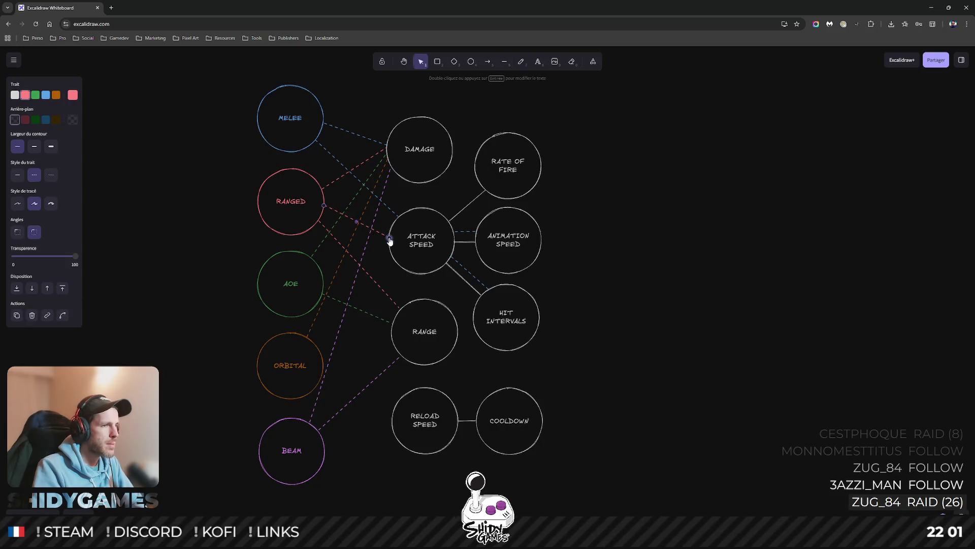
{"action": "left_click", "coordinate": [504, 61]}
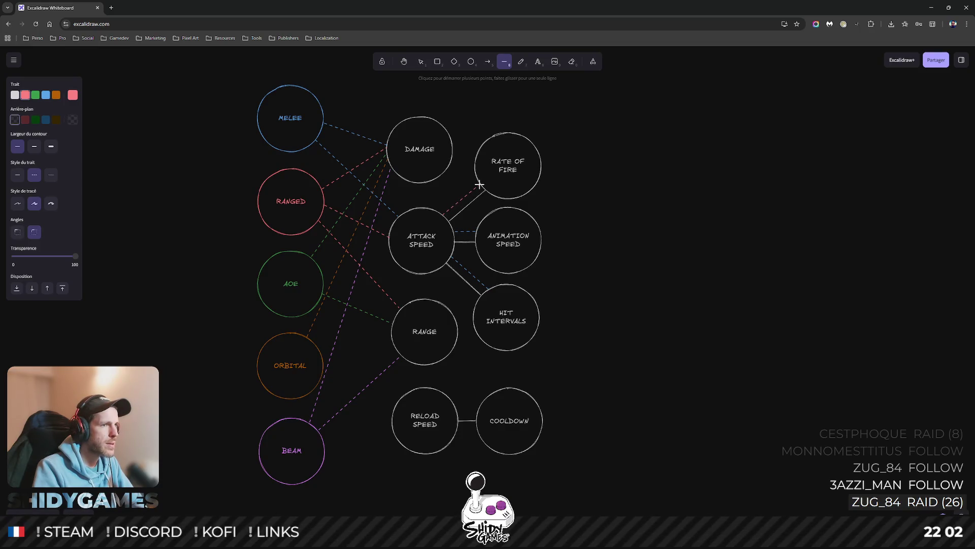
{"action": "key", "text": "v"}
{"action": "left_click", "coordinate": [650, 221]}
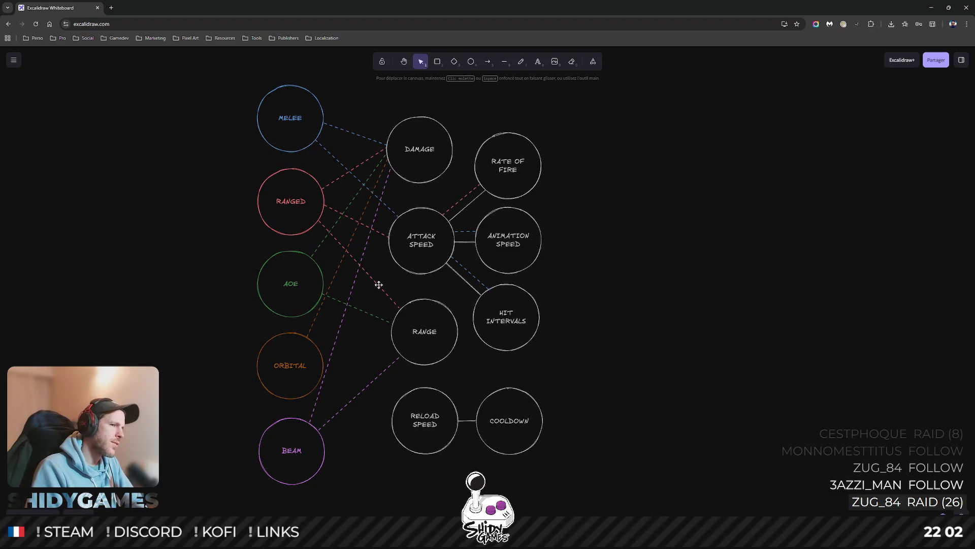
{"action": "scroll", "coordinate": [378, 284], "scroll_direction": "down", "scroll_amount": 3}
{"action": "mouse_move", "coordinate": [412, 286]}
{"action": "left_mouse_down"}
{"action": "mouse_move", "coordinate": [657, 417]}
{"action": "mouse_move", "coordinate": [417, 270]}
{"action": "left_mouse_up"}
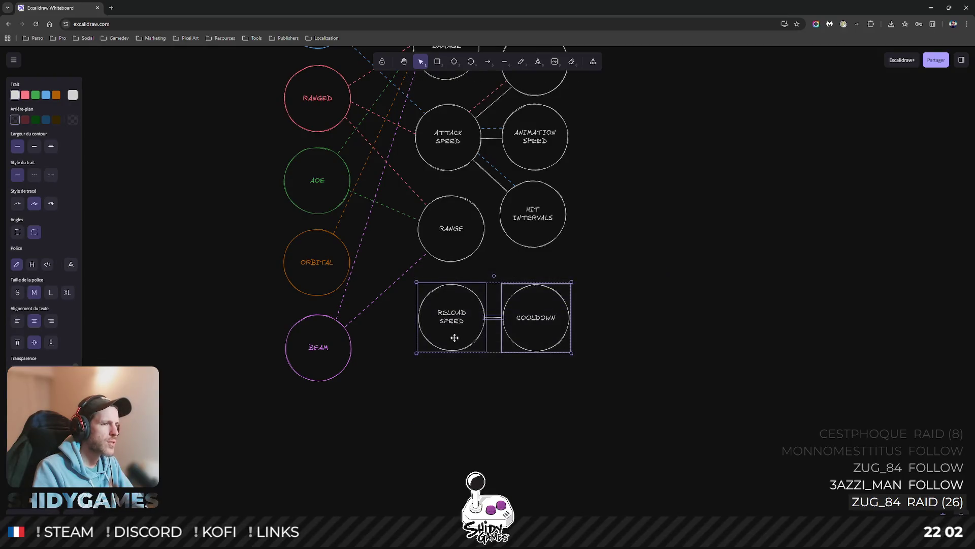
Move RELOAD SPEED–COOLDOWN and the RANGE circle lower, nudging Hit Intervals up.
{"action": "left_click_drag", "start_coordinate": [455, 338], "coordinate": [465, 392]}
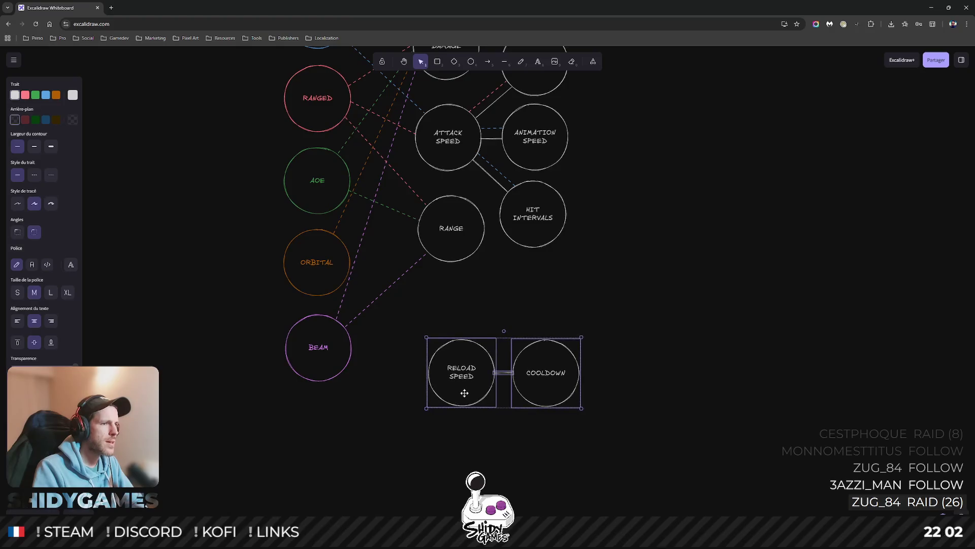
{"action": "left_click", "coordinate": [544, 272]}
{"action": "scroll", "coordinate": [547, 272], "scroll_direction": "up", "scroll_amount": 3}
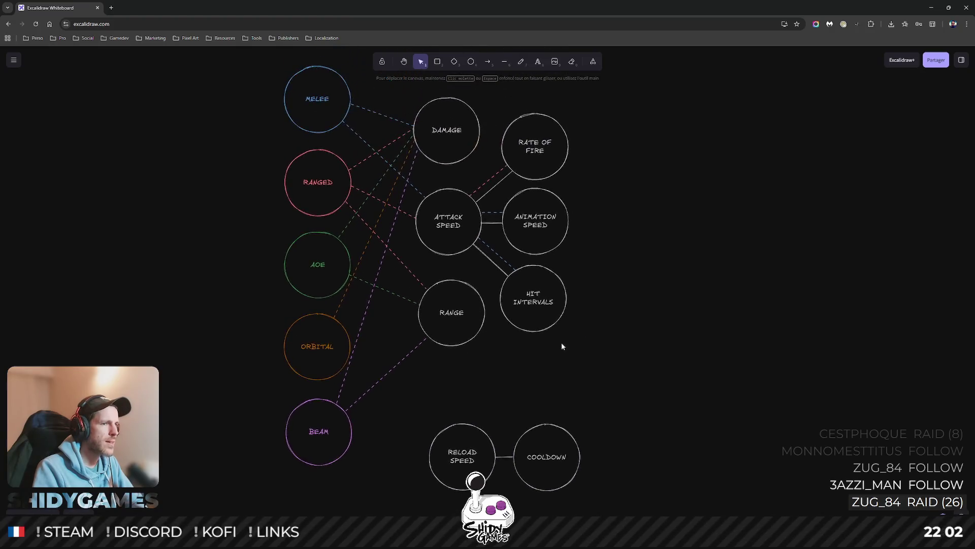
{"action": "left_click_drag", "start_coordinate": [540, 322], "coordinate": [541, 316]}
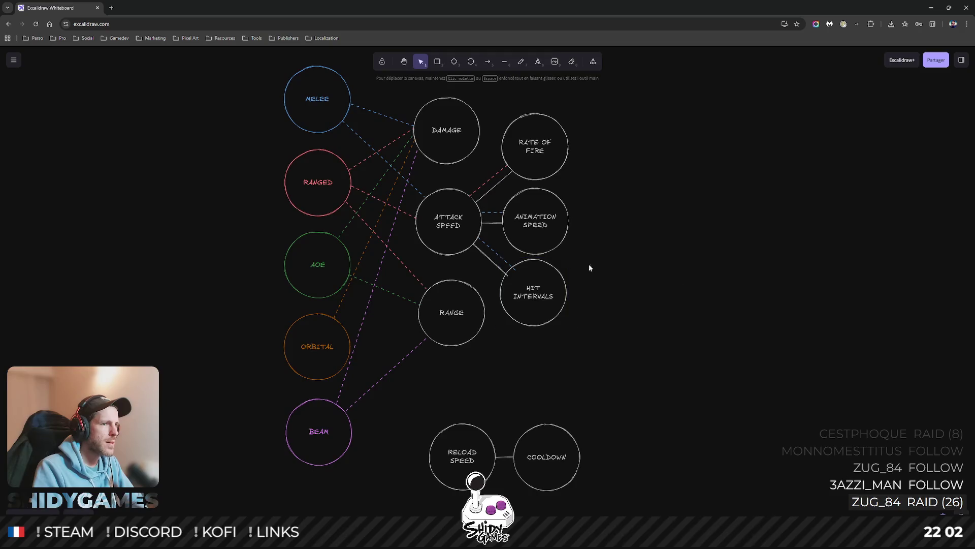
{"action": "left_click", "coordinate": [505, 265]}
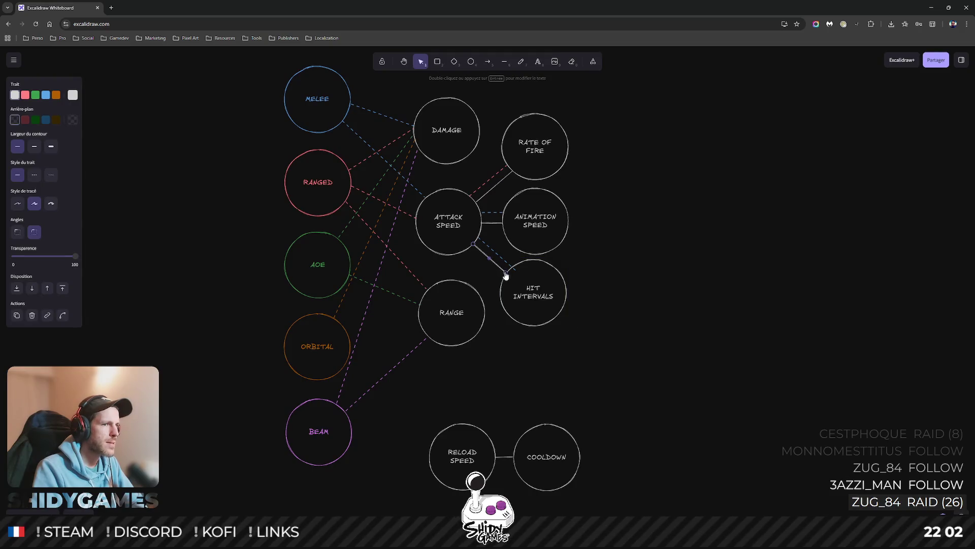
{"action": "left_click", "coordinate": [509, 262]}
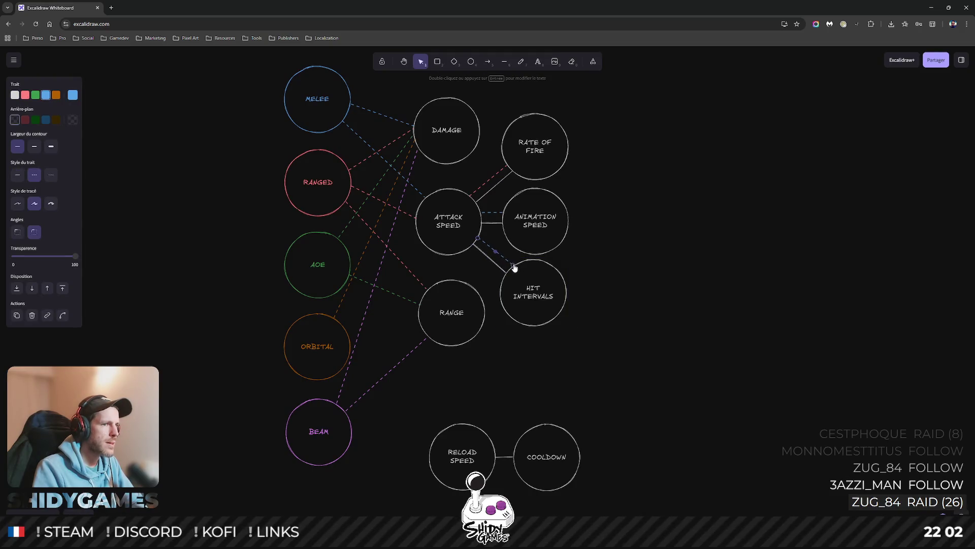
{"action": "left_click", "coordinate": [430, 341]}
{"action": "left_click_drag", "start_coordinate": [451, 336], "coordinate": [455, 387]}
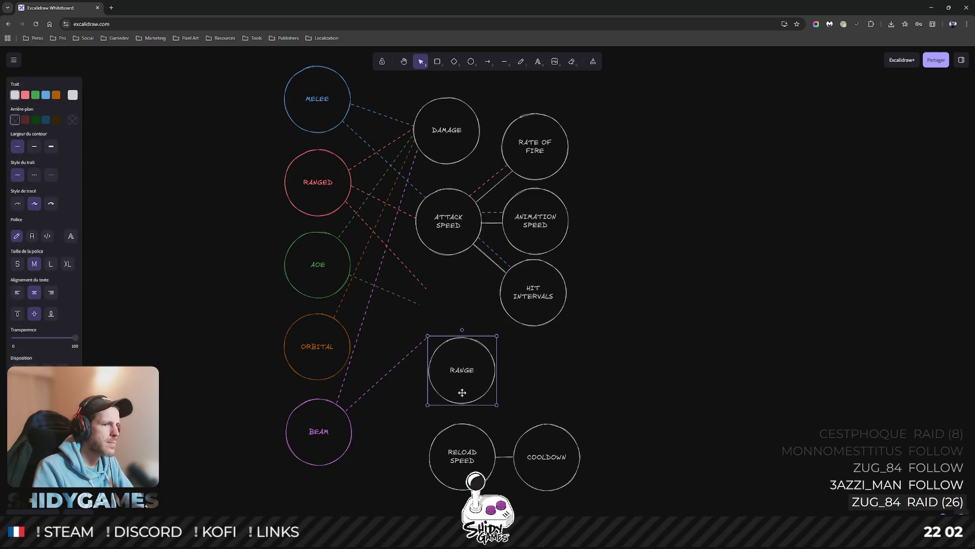
Drag the green AOE and red RANGED connector ends down onto the moved RANGE circle.
{"action": "left_click", "coordinate": [416, 347]}
{"action": "left_click", "coordinate": [404, 387]}
{"action": "left_click", "coordinate": [417, 301]}
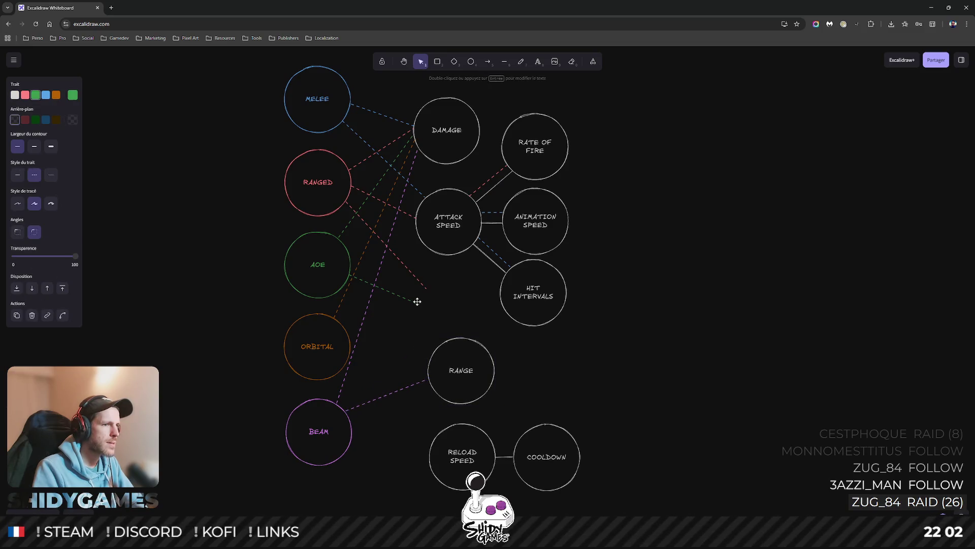
{"action": "left_click_drag", "start_coordinate": [420, 307], "coordinate": [433, 358]}
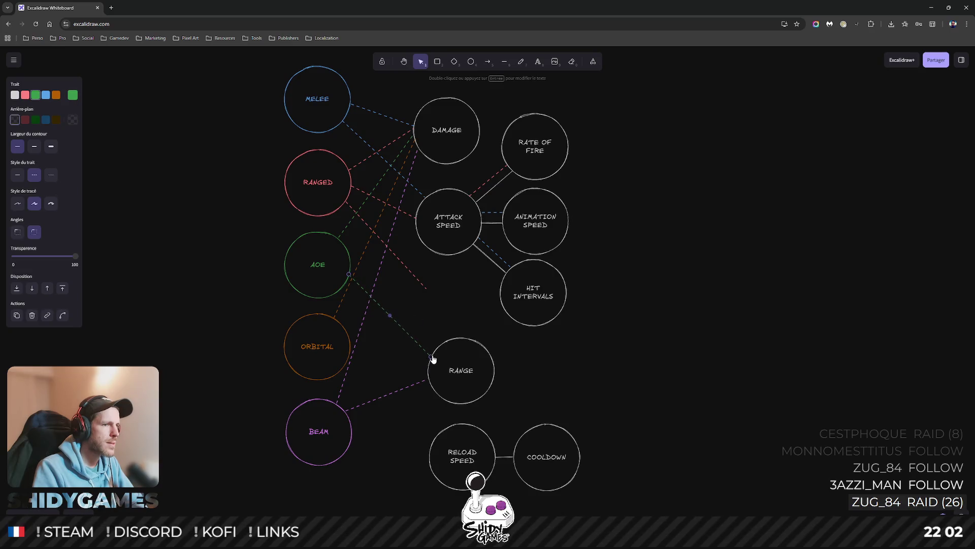
{"action": "left_click", "coordinate": [429, 288]}
{"action": "left_click_drag", "start_coordinate": [429, 289], "coordinate": [439, 351]}
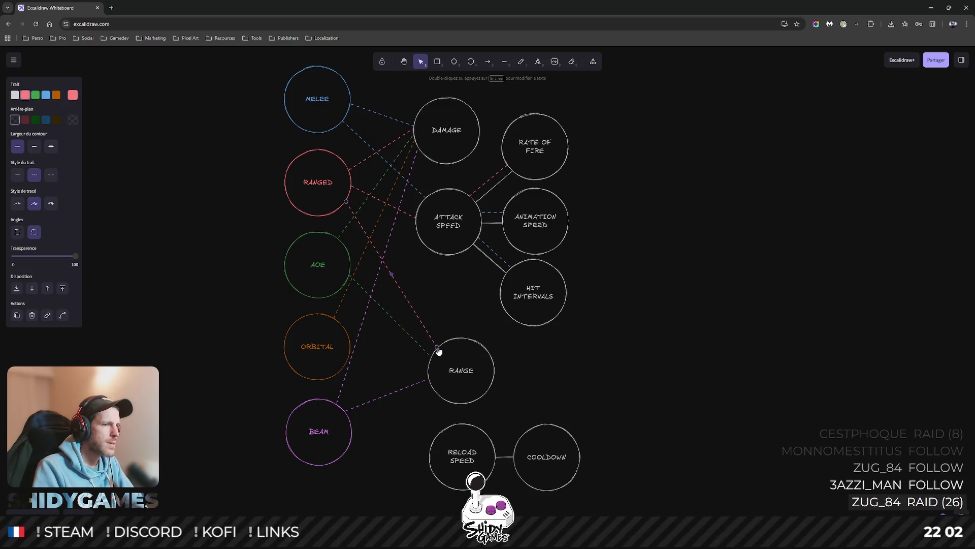
{"action": "left_click", "coordinate": [555, 369]}
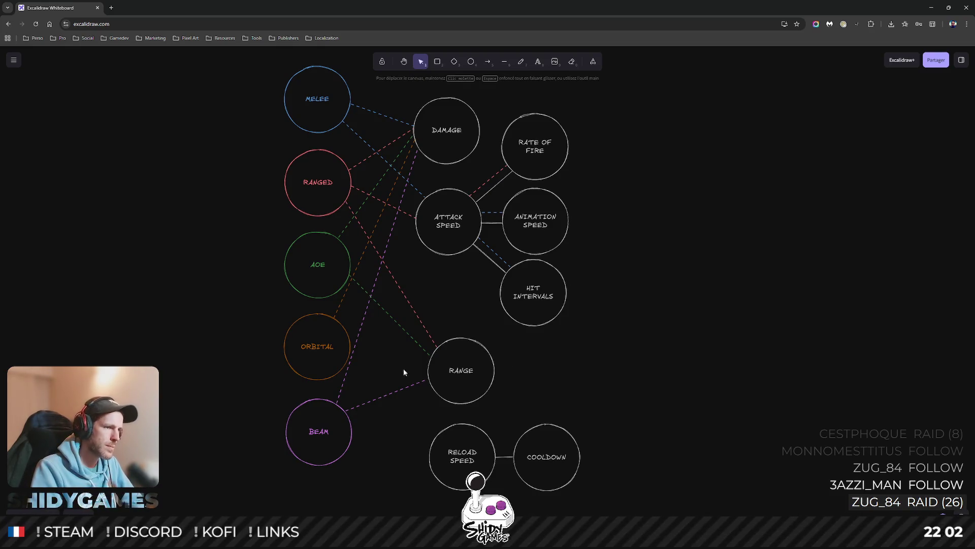
Settle the AOE line end on RANGE's edge and place a duplicate RANGE beside it.
{"action": "left_click_drag", "start_coordinate": [425, 349], "coordinate": [432, 362]}
{"action": "left_click", "coordinate": [552, 365]}
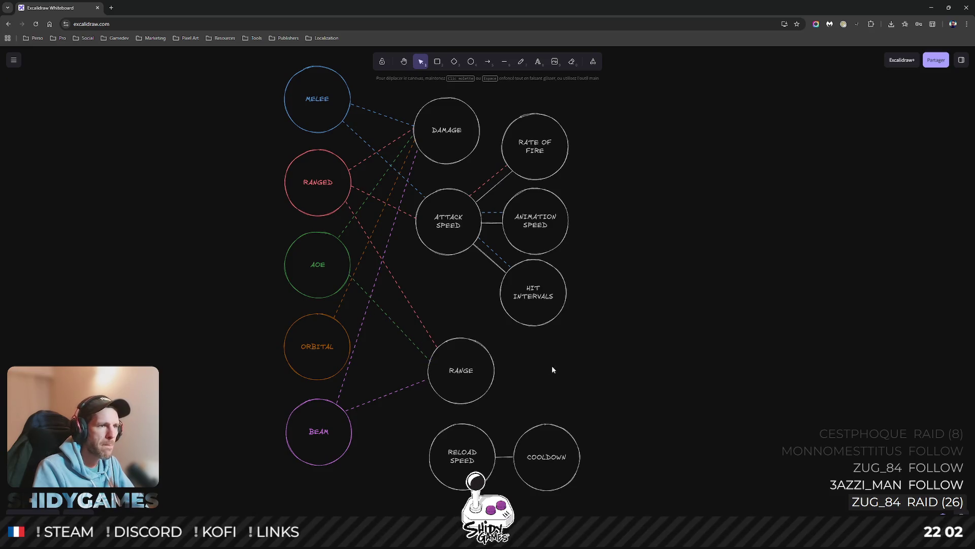
{"action": "left_click", "coordinate": [446, 383]}
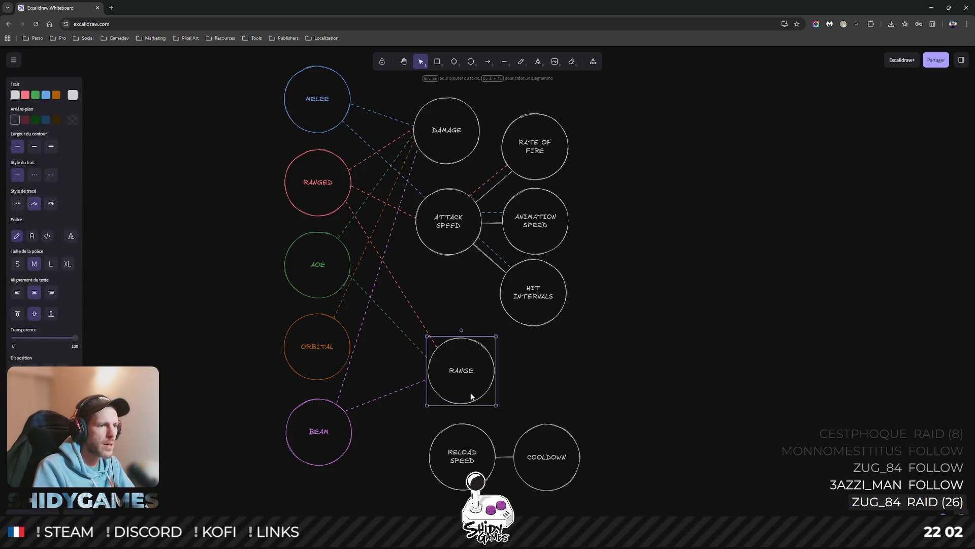
{"action": "key", "text": "ctrl+d"}
{"action": "left_click_drag", "start_coordinate": [472, 381], "coordinate": [560, 388]}
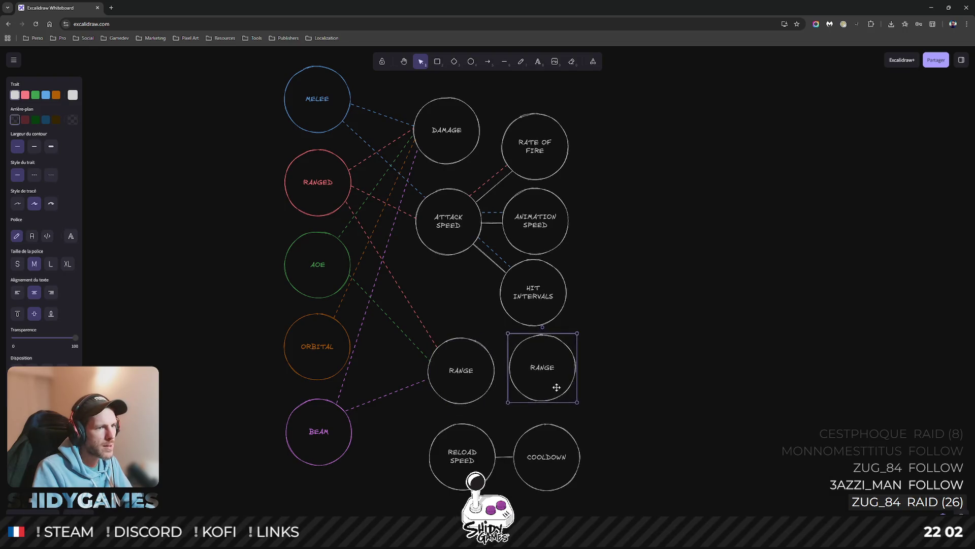
Check the original RANGE label, then delete the duplicate RANGE circle.
{"action": "left_click", "coordinate": [461, 371]}
{"action": "double_click", "coordinate": [461, 371]}
{"action": "left_click", "coordinate": [477, 371]}
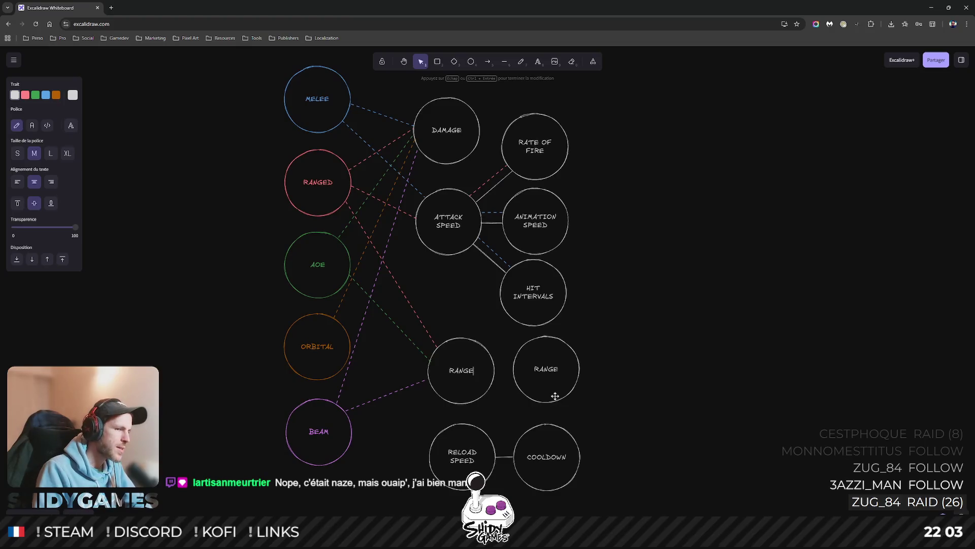
{"action": "left_click", "coordinate": [545, 369]}
{"action": "key", "text": "Delete"}
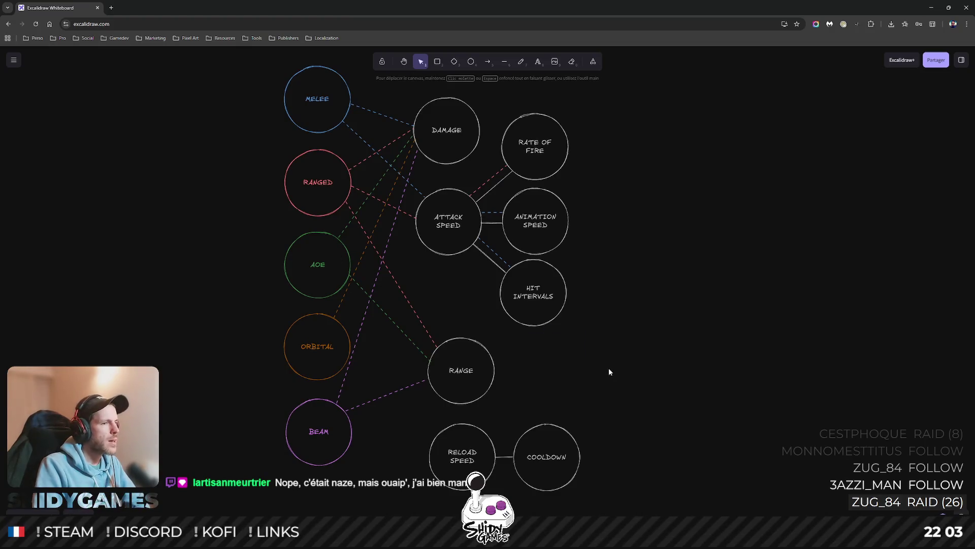
Nudge the BEAM circle slightly to the right and select its purple dashed line.
{"action": "left_click_drag", "start_coordinate": [556, 331], "coordinate": [575, 334]}
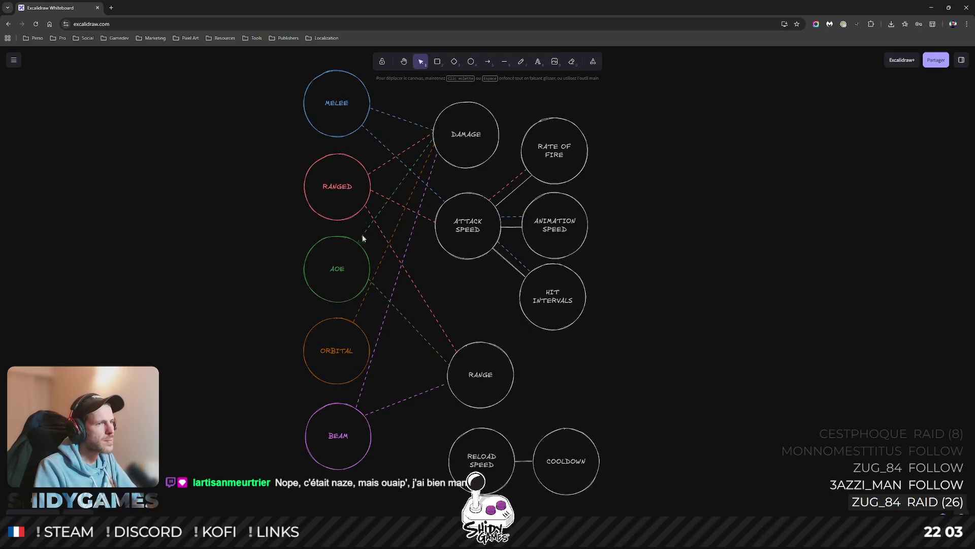
{"action": "scroll", "coordinate": [592, 333], "scroll_direction": "down", "scroll_amount": 1}
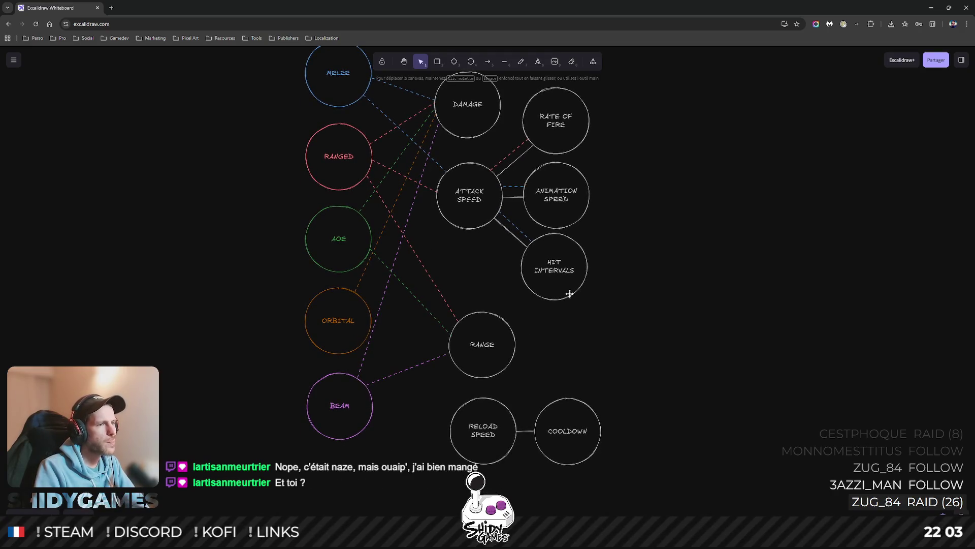
{"action": "scroll", "coordinate": [571, 309], "scroll_direction": "right", "scroll_amount": 1}
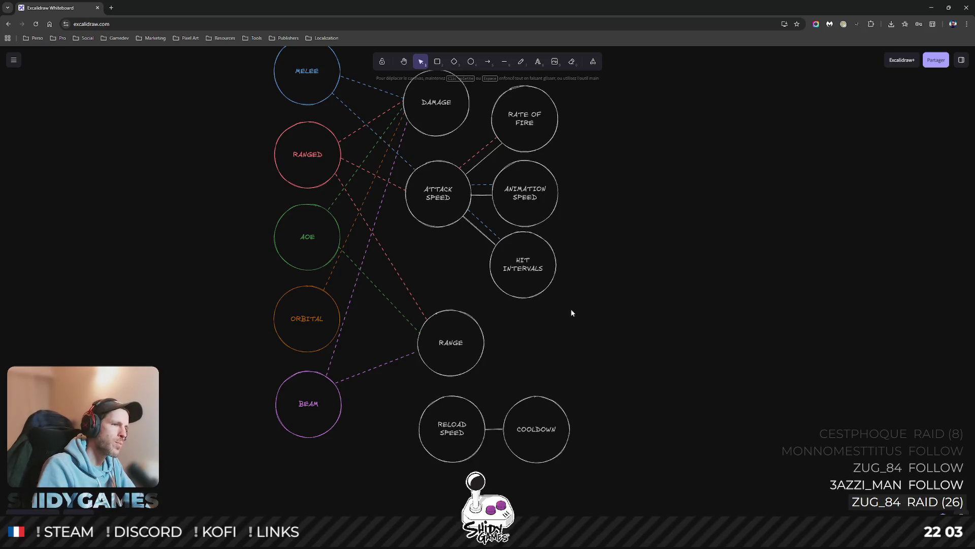
{"action": "mouse_move", "coordinate": [330, 406]}
{"action": "left_mouse_down"}
{"action": "mouse_move", "coordinate": [336, 378]}
{"action": "mouse_move", "coordinate": [349, 388]}
{"action": "left_mouse_up"}
{"action": "left_click", "coordinate": [333, 358]}
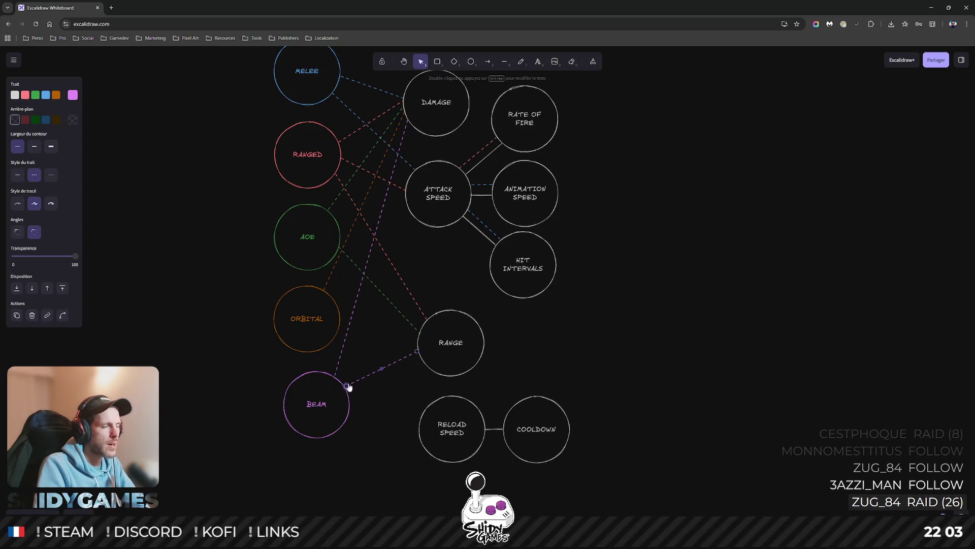
Reattach the purple BEAM–RANGE line at BEAM, then prepare a green stroke for the next line.
{"action": "left_click", "coordinate": [544, 346]}
{"action": "left_click_drag", "start_coordinate": [543, 342], "coordinate": [492, 372]}
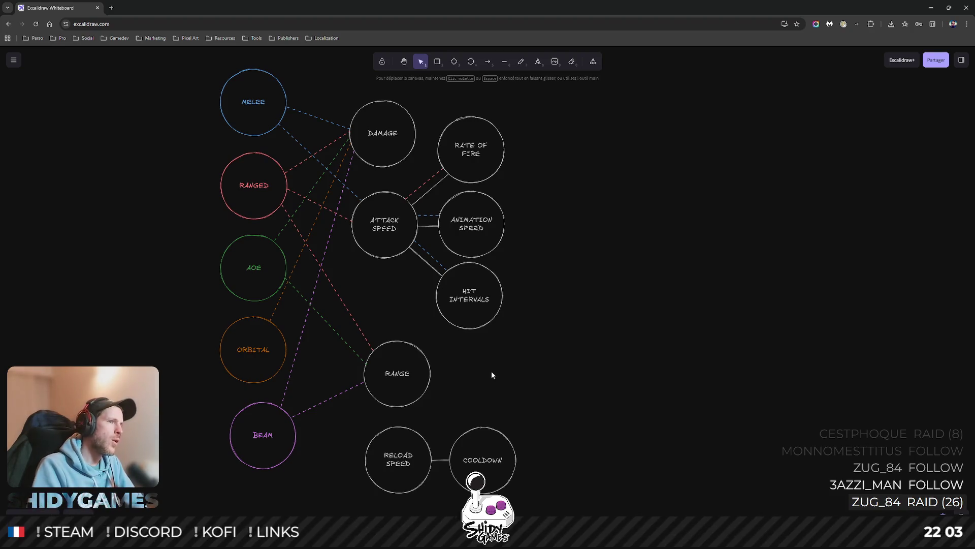
{"action": "left_click", "coordinate": [504, 61]}
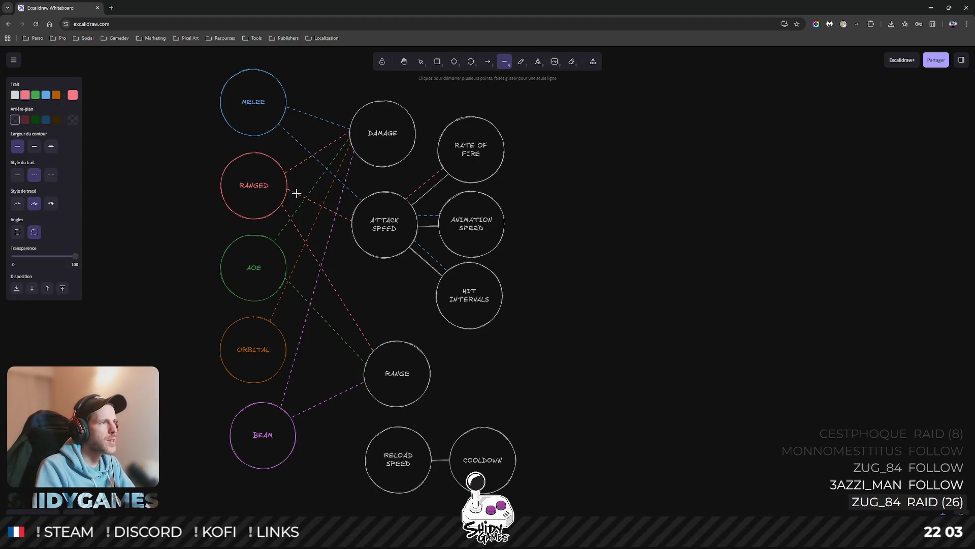
{"action": "left_click", "coordinate": [35, 95]}
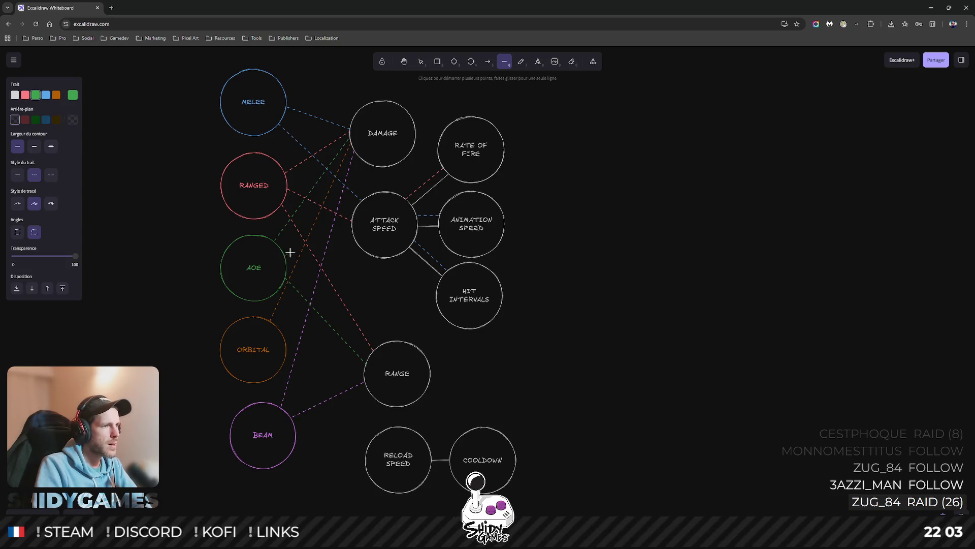
End the green AOE line on ATTACK SPEED and add a green dashed link from ATTACK SPEED to RATE OF FIRE.
{"action": "left_click", "coordinate": [353, 237]}
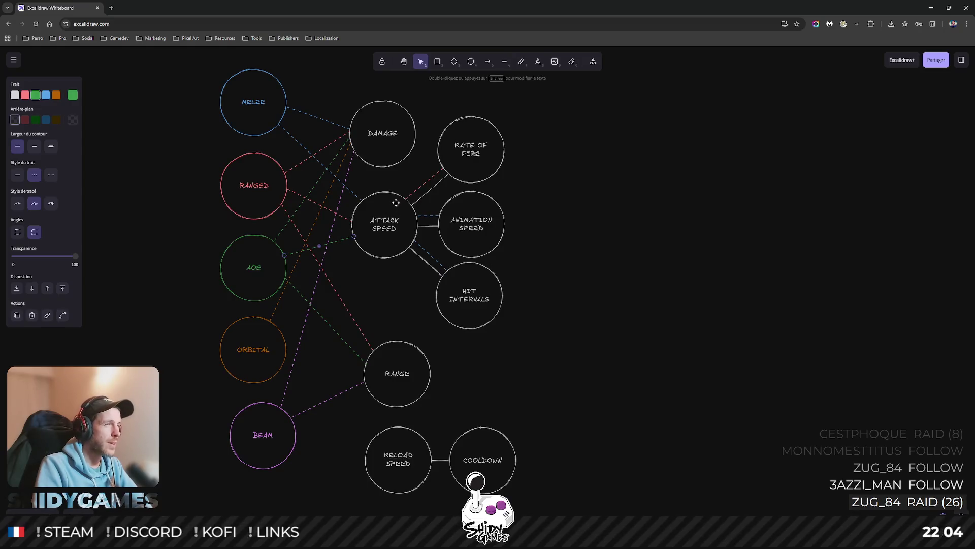
{"action": "left_click", "coordinate": [504, 62]}
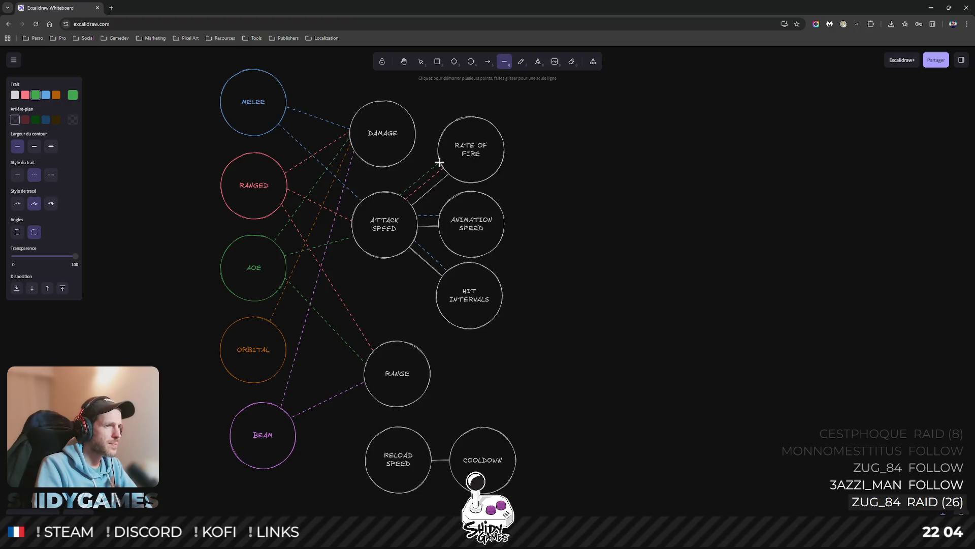
{"action": "left_click_drag", "start_coordinate": [440, 163], "coordinate": [408, 189]}
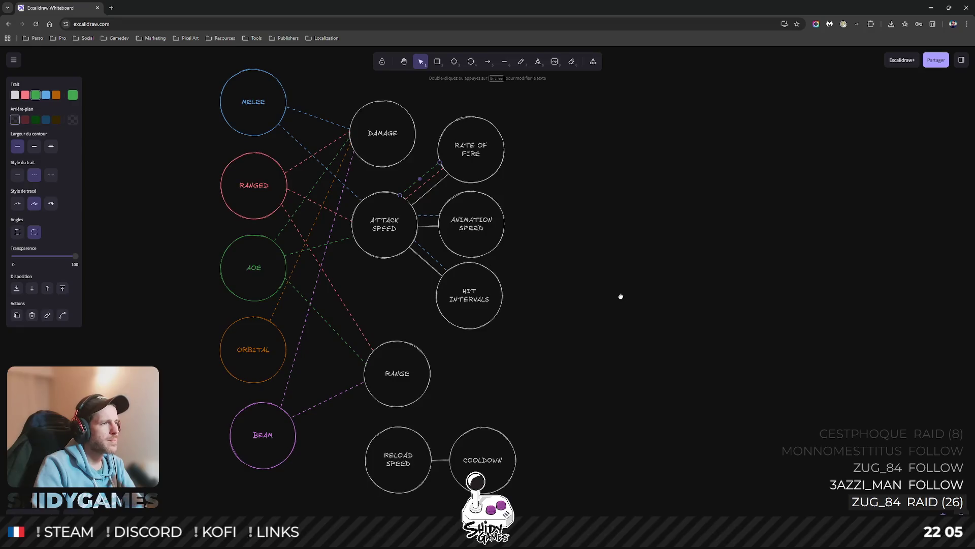
{"action": "mouse_move", "coordinate": [627, 295]}
{"action": "left_mouse_down"}
{"action": "mouse_move", "coordinate": [603, 302]}
{"action": "mouse_move", "coordinate": [611, 285]}
{"action": "left_mouse_up"}
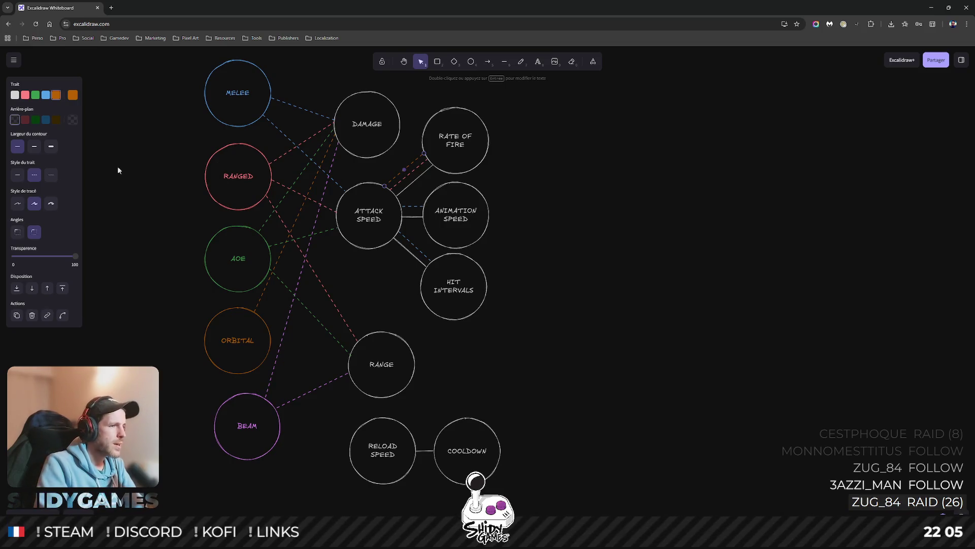
Draw an orange dashed line from the ORBITAL circle to ATTACK SPEED.
{"action": "left_click", "coordinate": [507, 61]}
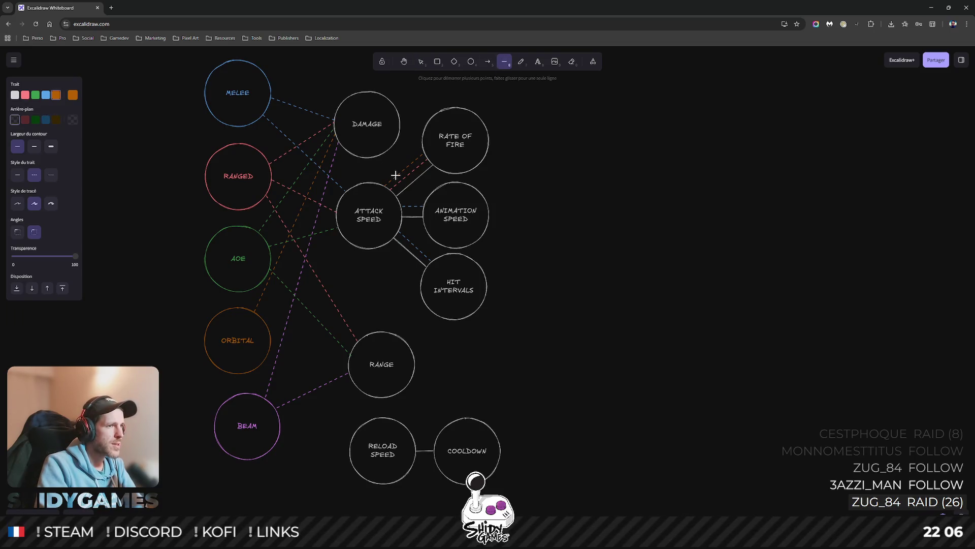
{"action": "key", "text": "v"}
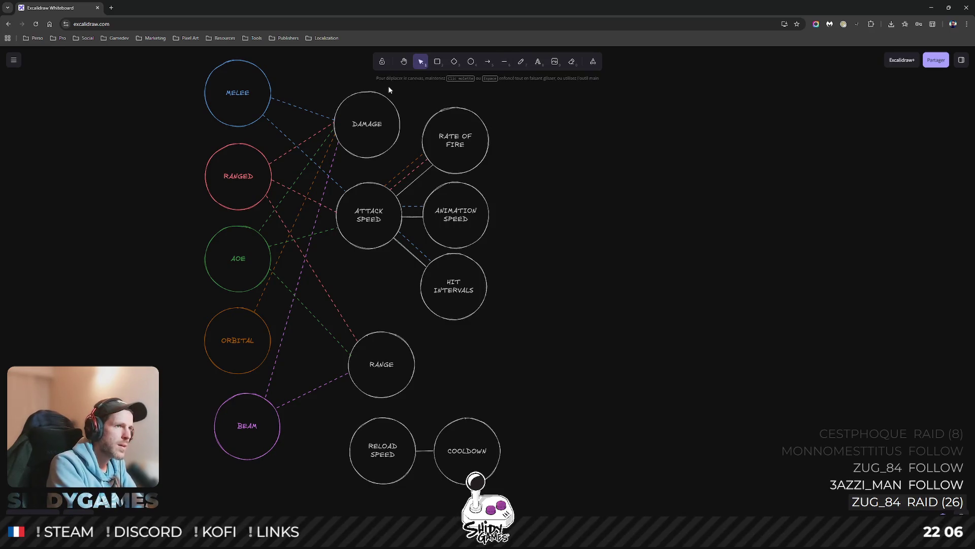
{"action": "left_click", "coordinate": [458, 95]}
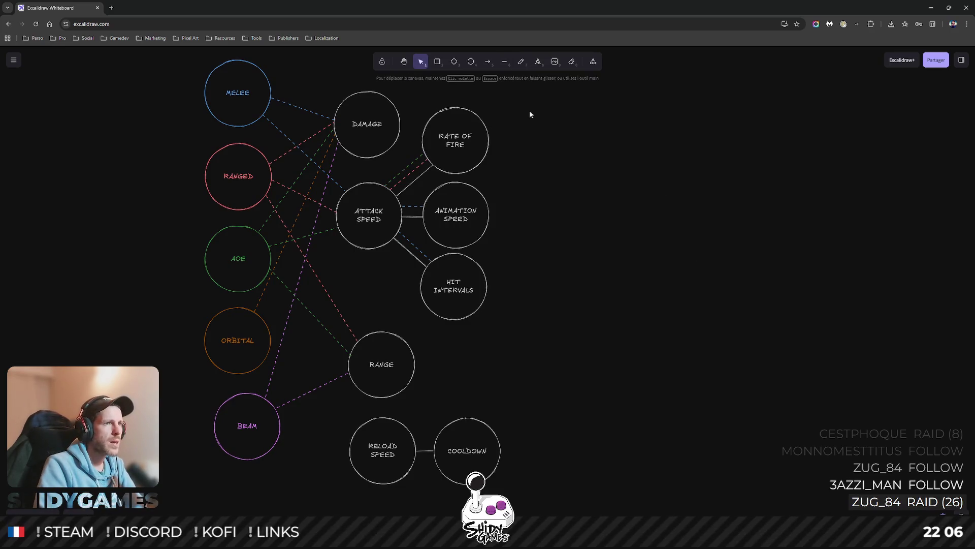
{"action": "left_click", "coordinate": [503, 61]}
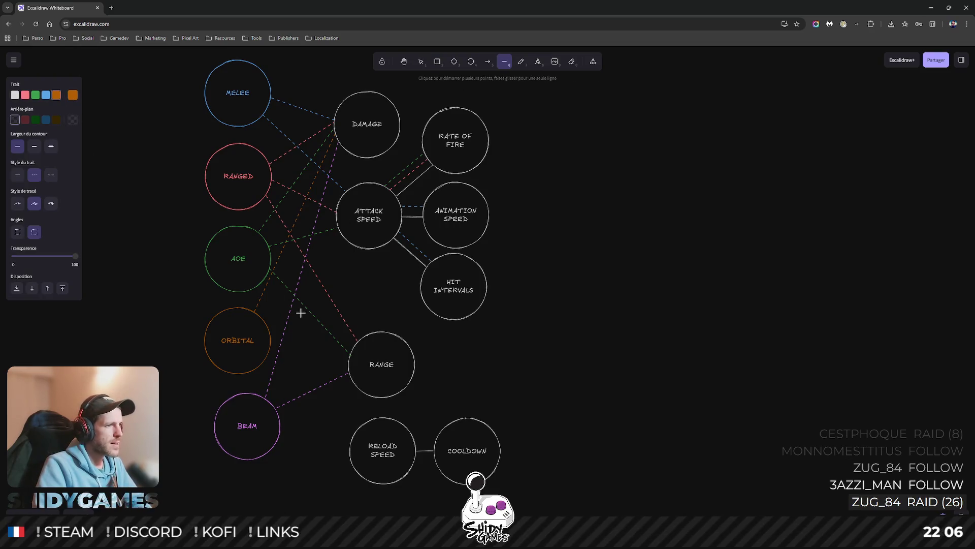
{"action": "left_click", "coordinate": [263, 317]}
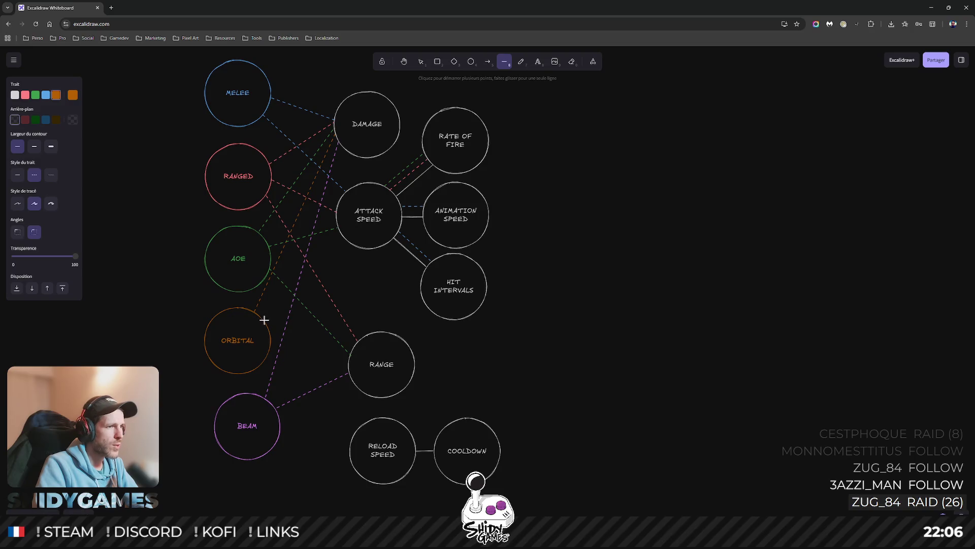
{"action": "left_click", "coordinate": [347, 243]}
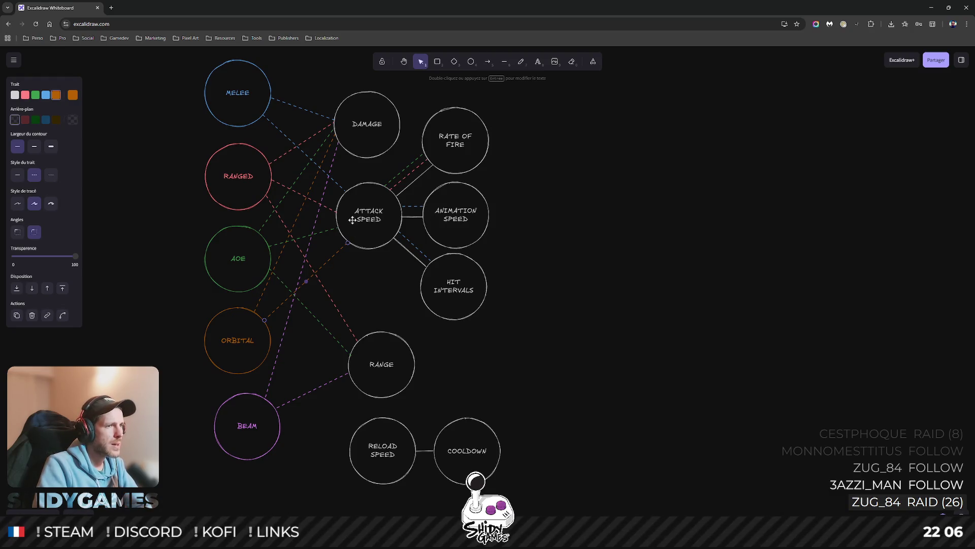
Add an orange dashed link from ATTACK SPEED to ANIMATION SPEED.
{"action": "left_click", "coordinate": [505, 61]}
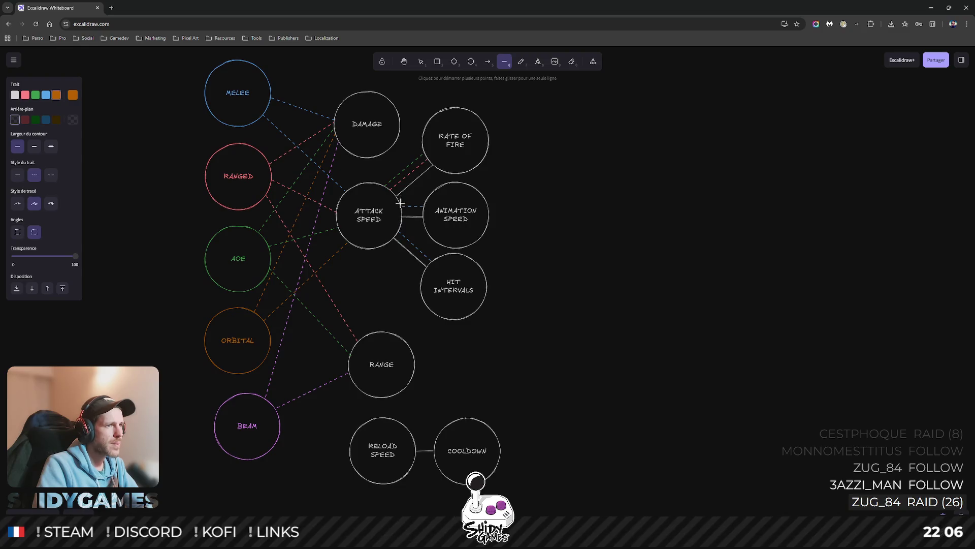
{"action": "left_click_drag", "start_coordinate": [402, 221], "coordinate": [425, 220]}
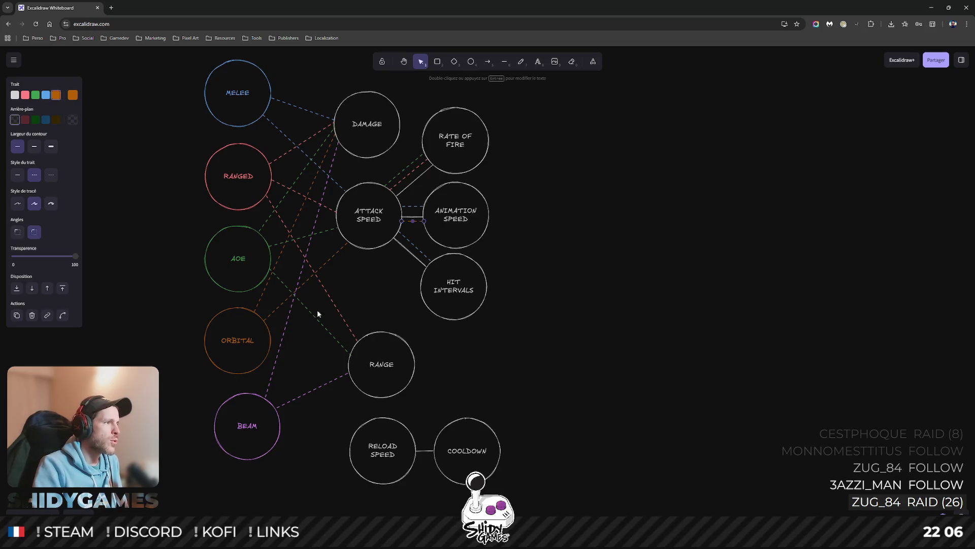
{"action": "left_click", "coordinate": [504, 61]}
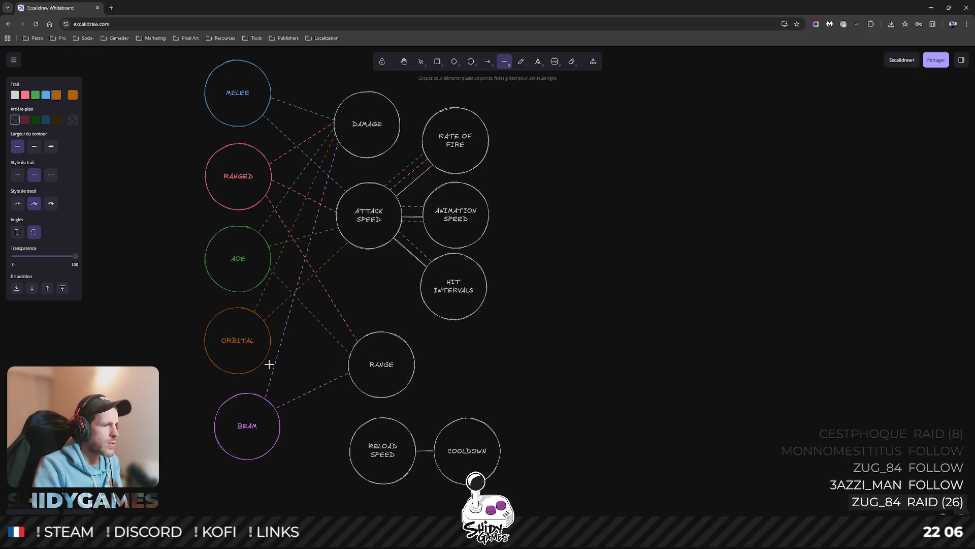
Draw orange dashed lines from ORBITAL to RELOAD SPEED and from RELOAD SPEED toward COOLDOWN.
{"action": "mouse_move", "coordinate": [263, 363]}
{"action": "left_mouse_down"}
{"action": "mouse_move", "coordinate": [331, 436]}
{"action": "mouse_move", "coordinate": [355, 432]}
{"action": "left_mouse_up"}
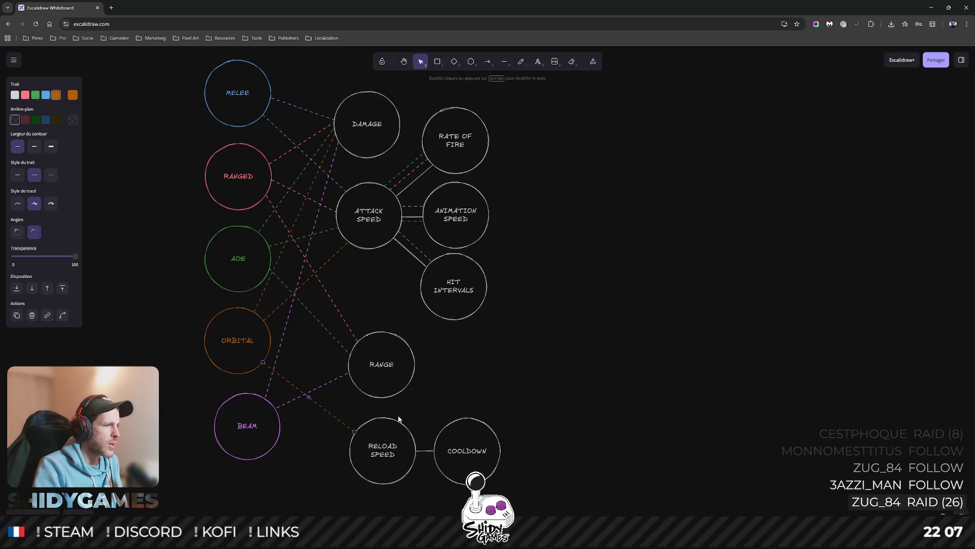
{"action": "left_click", "coordinate": [504, 61]}
{"action": "left_click_drag", "start_coordinate": [415, 442], "coordinate": [426, 442]}
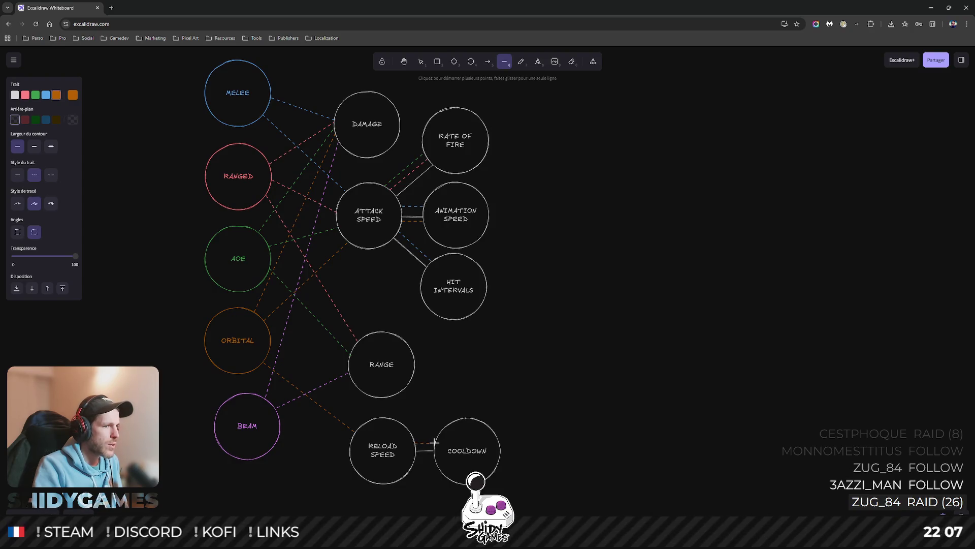
{"action": "left_click_drag", "start_coordinate": [434, 443], "coordinate": [434, 440]}
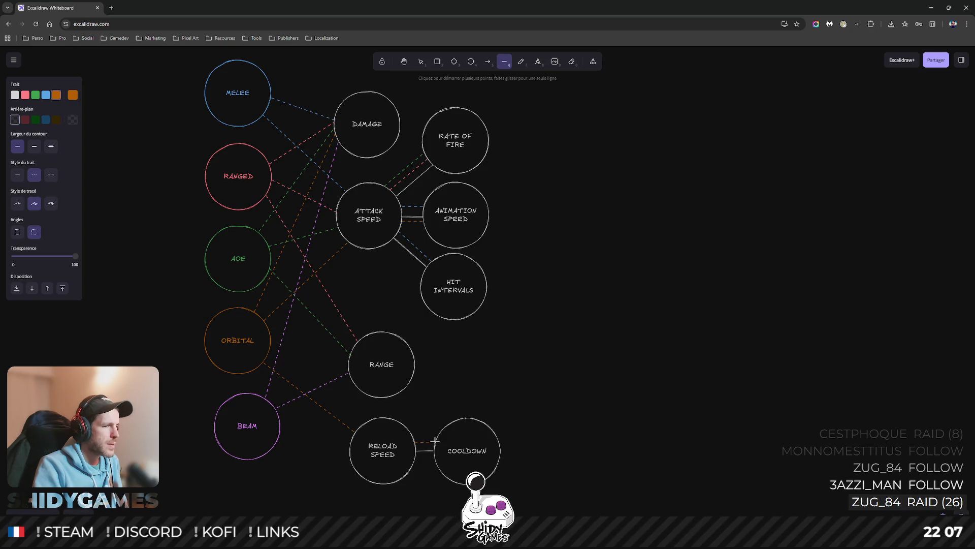
{"action": "key", "text": "Escape"}
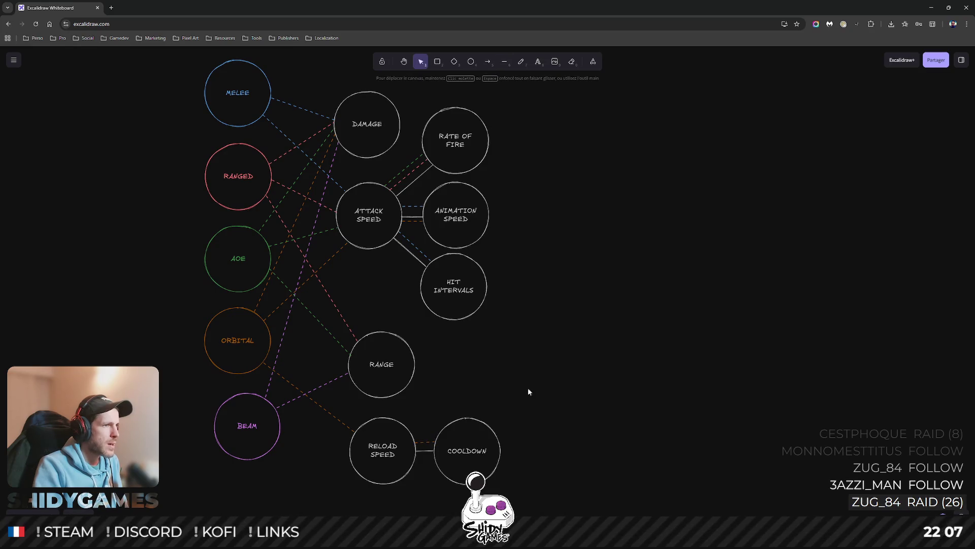
Connect the RANGED circle to RELOAD SPEED with a new pink dashed line.
{"action": "left_click", "coordinate": [505, 62]}
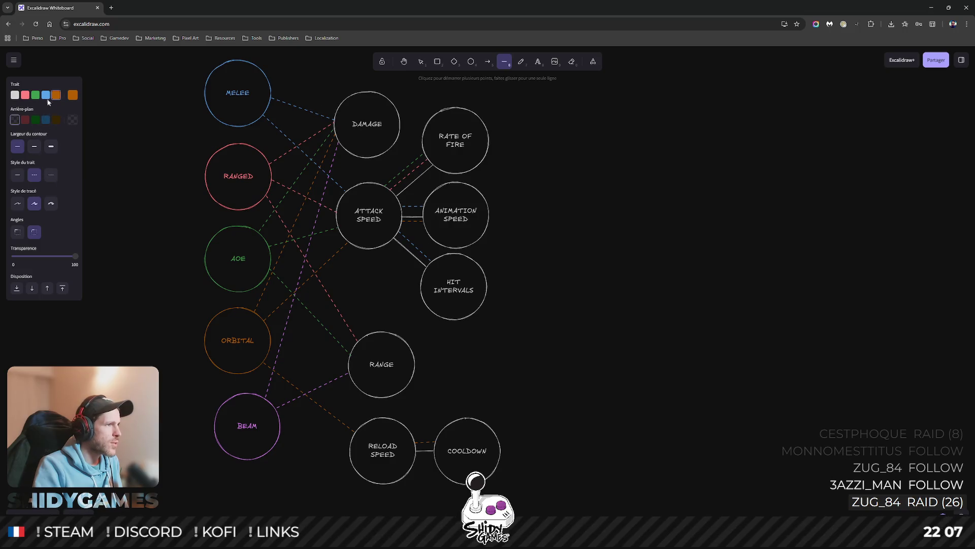
{"action": "left_click", "coordinate": [26, 95]}
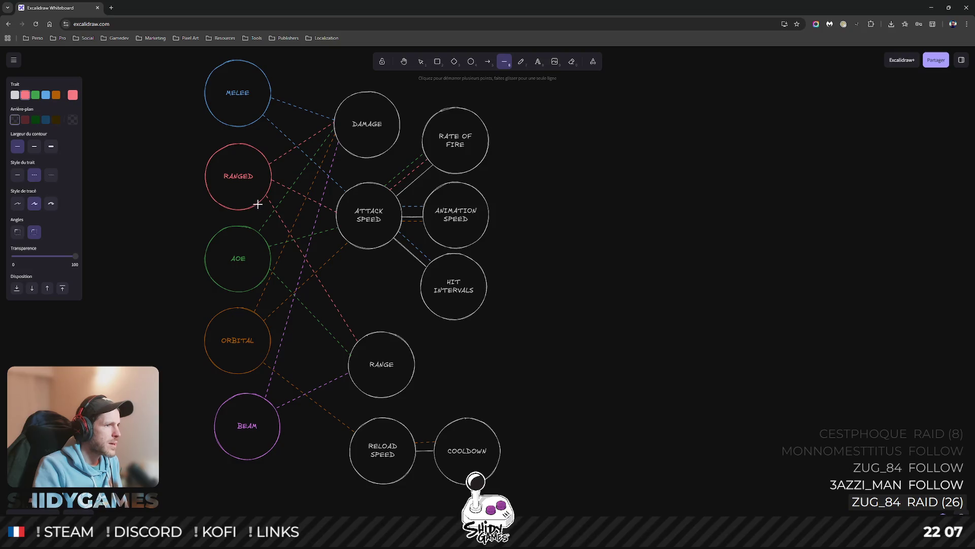
{"action": "left_click", "coordinate": [361, 424]}
{"action": "key", "text": "Escape"}
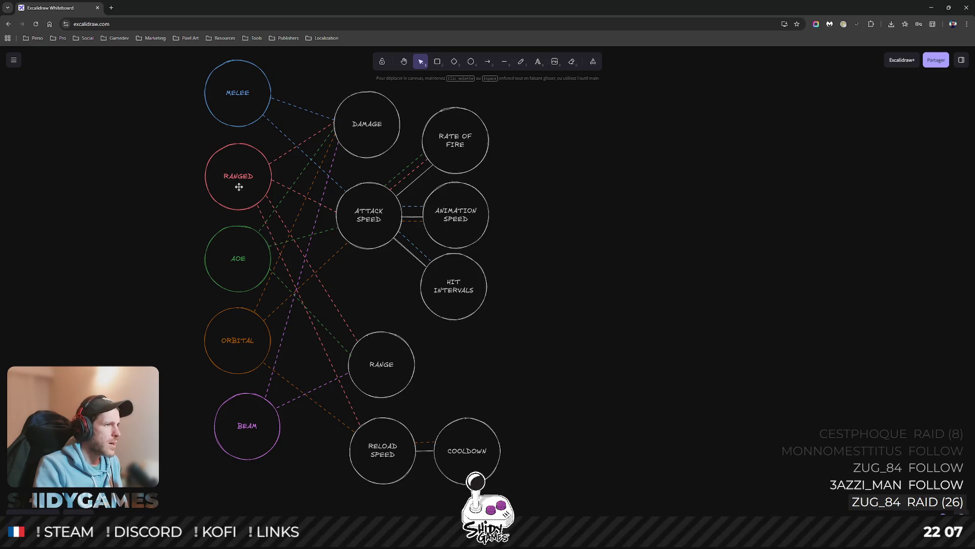
{"action": "scroll", "coordinate": [544, 367], "scroll_direction": "down", "scroll_amount": 1}
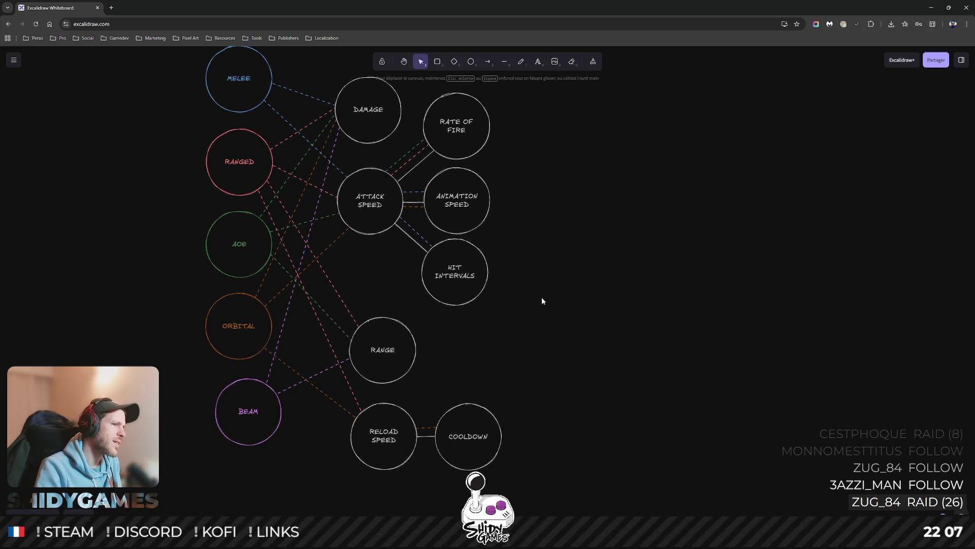
Draw a purple dashed line from the BEAM circle to RELOAD SPEED.
{"action": "left_click", "coordinate": [505, 62]}
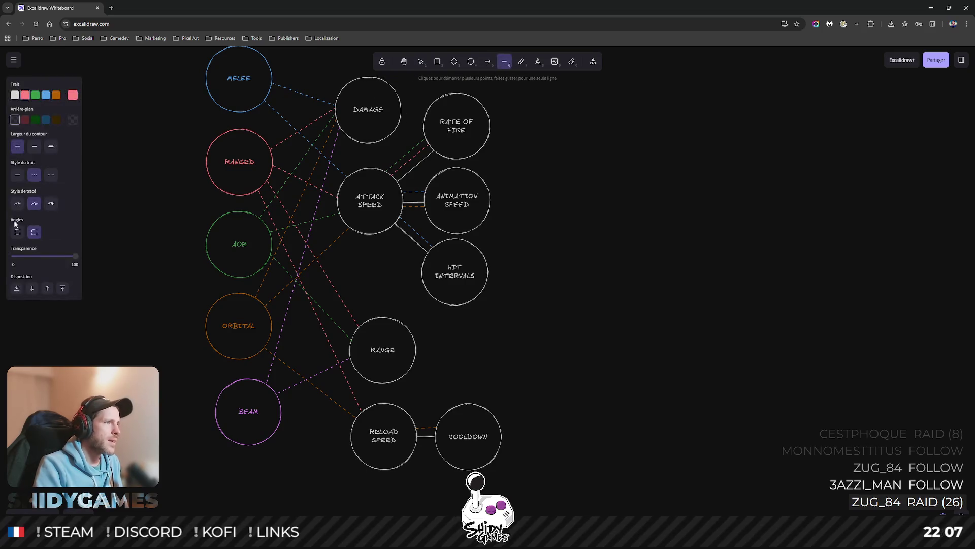
{"action": "left_click", "coordinate": [72, 95]}
{"action": "left_click", "coordinate": [142, 117]}
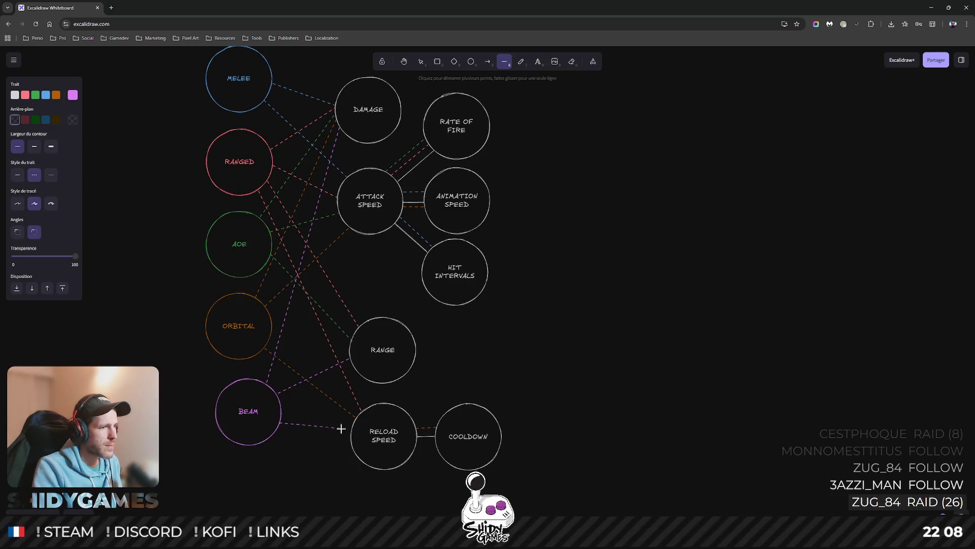
{"action": "left_click_drag", "start_coordinate": [281, 421], "coordinate": [349, 436]}
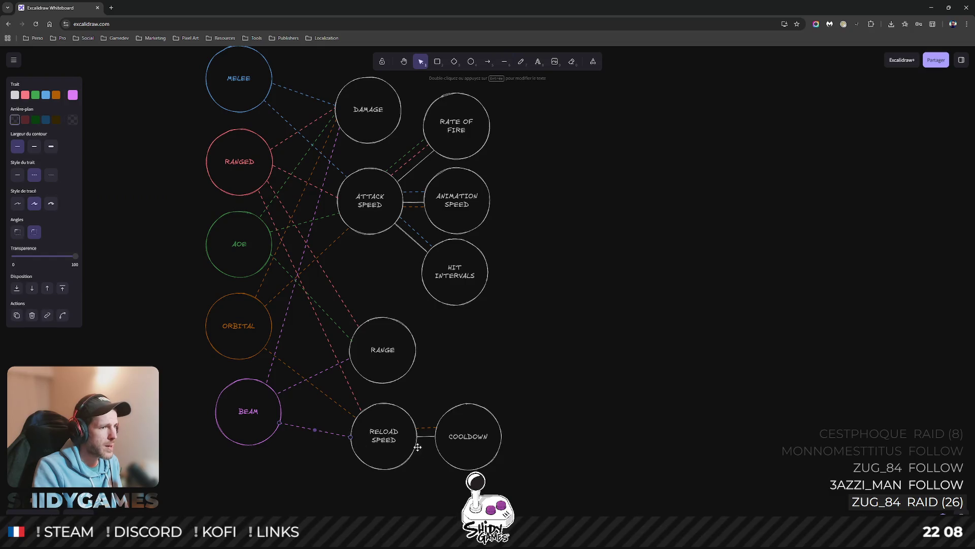
Add a short purple dashed link from RELOAD SPEED to COOLDOWN.
{"action": "key", "text": "l"}
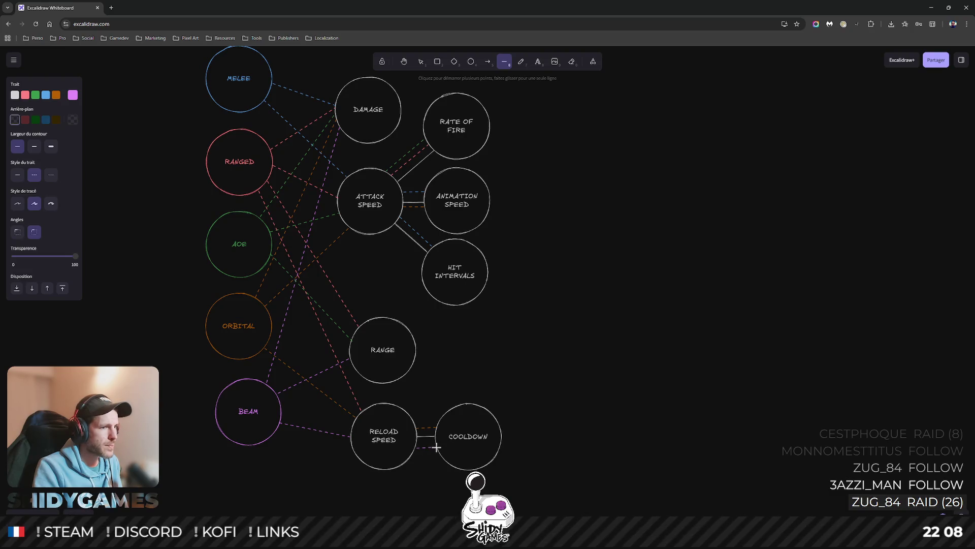
{"action": "left_click_drag", "start_coordinate": [437, 448], "coordinate": [418, 448]}
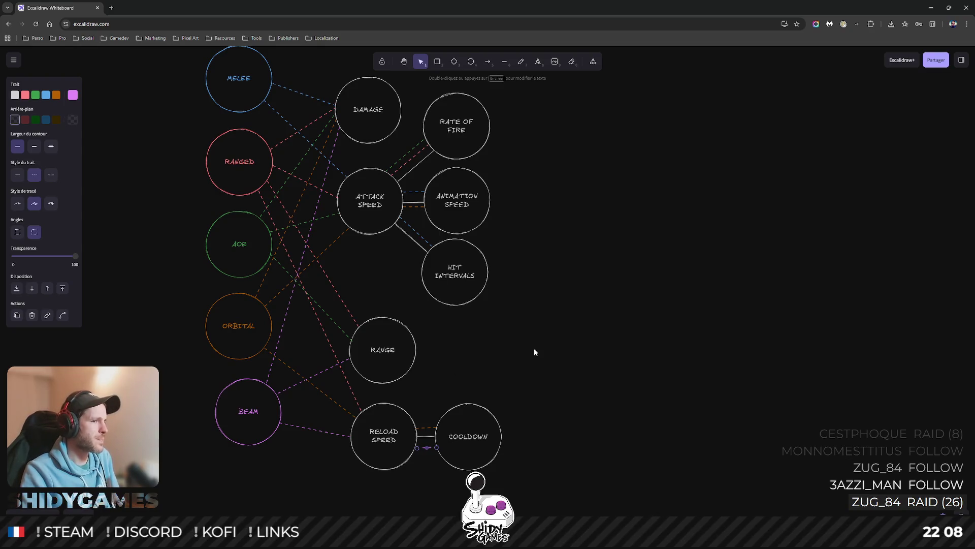
{"action": "key", "text": "Escape"}
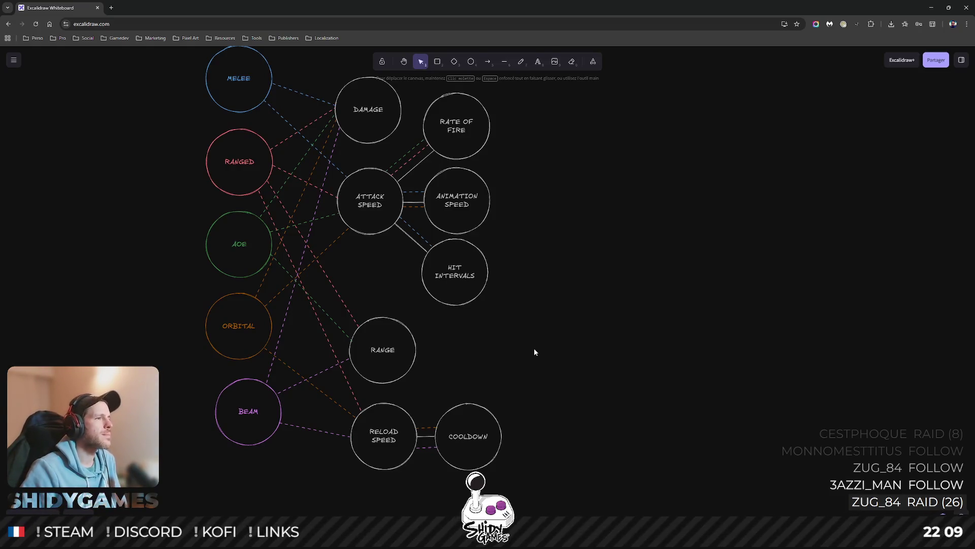
{"action": "scroll", "coordinate": [557, 252], "scroll_direction": "up", "scroll_amount": 1}
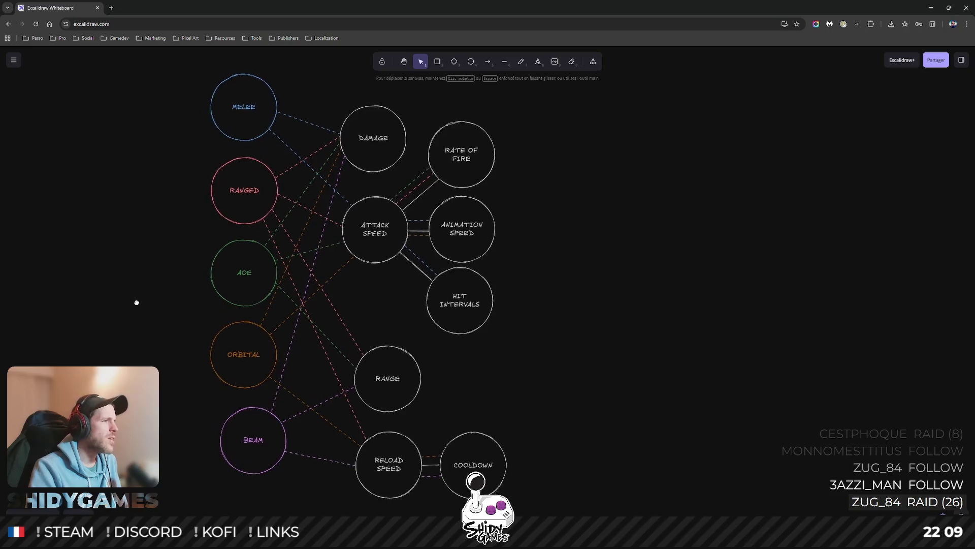
{"action": "scroll", "coordinate": [131, 313], "scroll_direction": "down", "scroll_amount": 2}
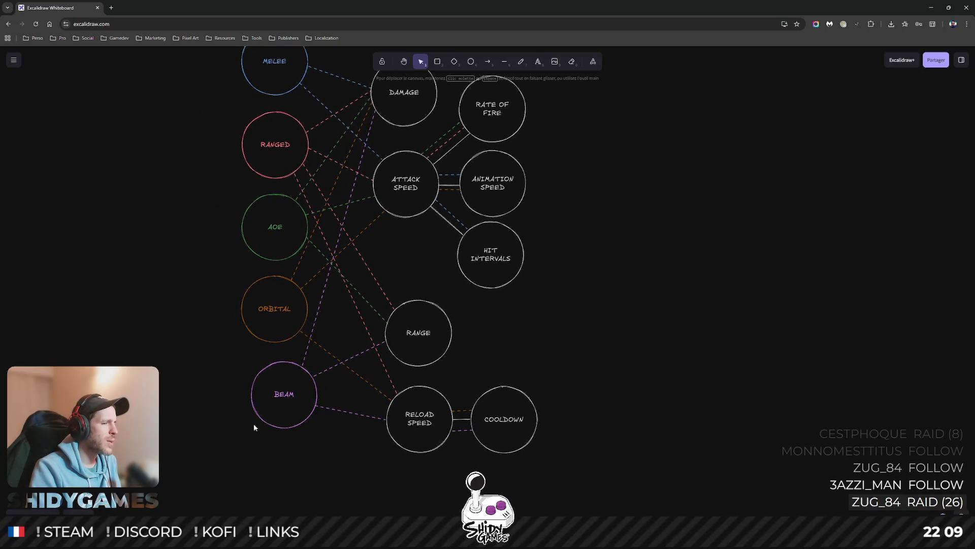
{"action": "left_click", "coordinate": [278, 394]}
{"action": "left_click", "coordinate": [256, 322]}
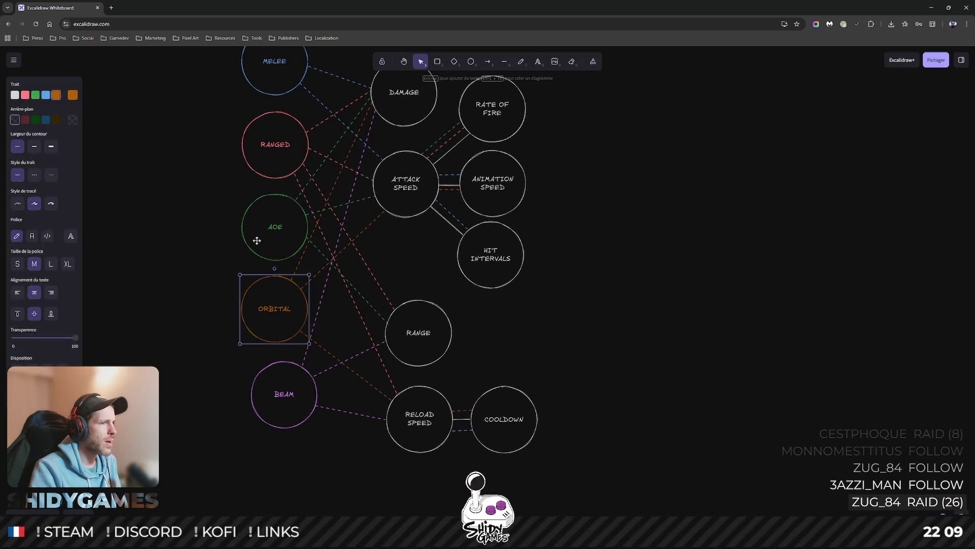
{"action": "left_click", "coordinate": [255, 229]}
{"action": "scroll", "coordinate": [219, 217], "scroll_direction": "up", "scroll_amount": 2}
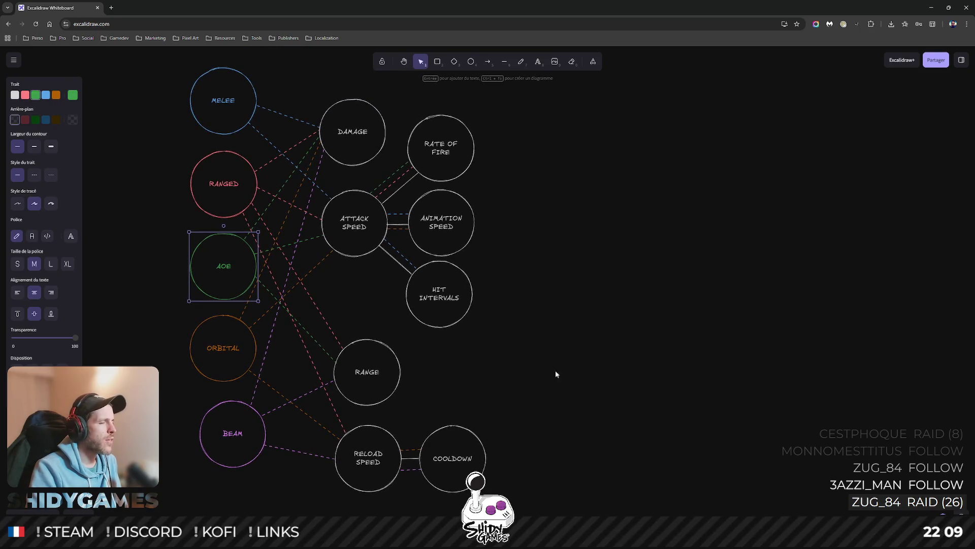
{"action": "left_click", "coordinate": [595, 362]}
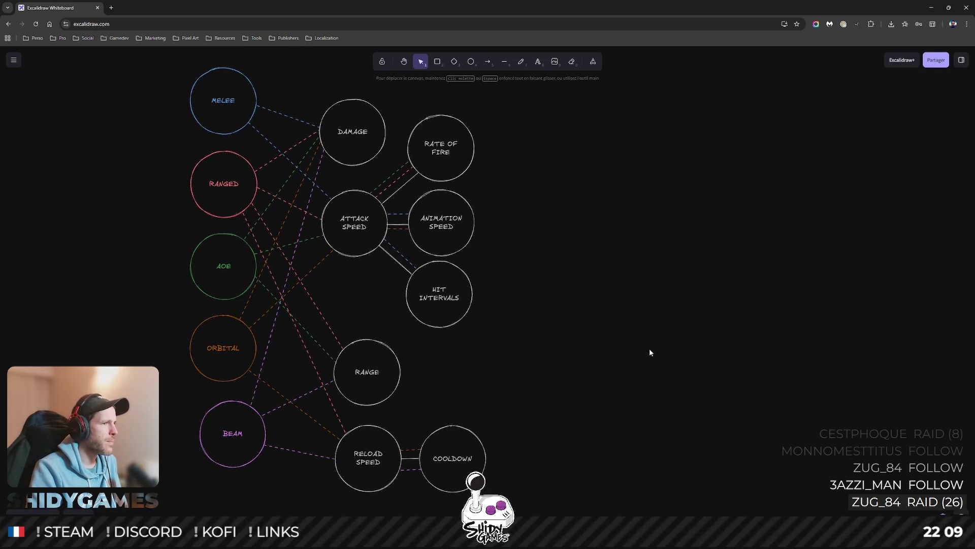
{"action": "left_click", "coordinate": [222, 111]}
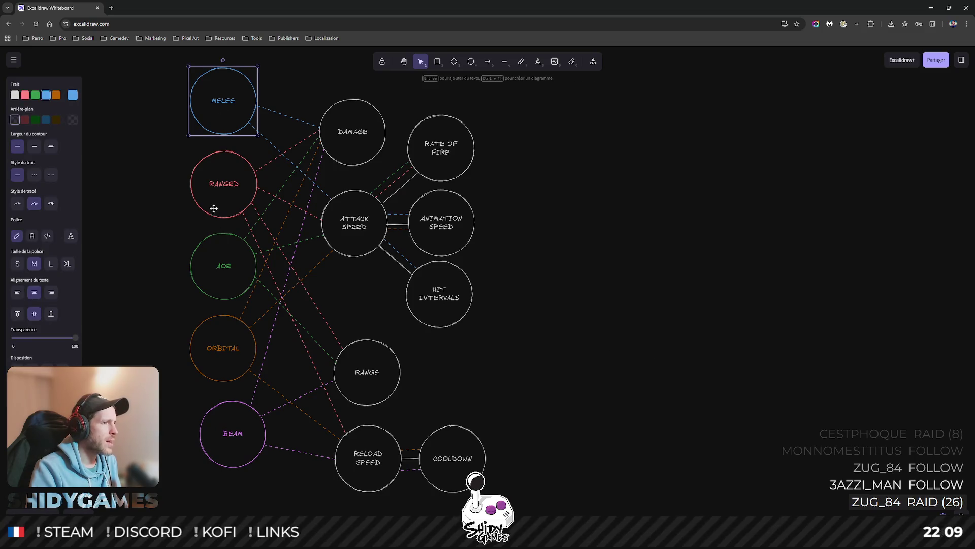
{"action": "left_click", "coordinate": [223, 173]}
{"action": "left_click_drag", "start_coordinate": [166, 76], "coordinate": [237, 217]}
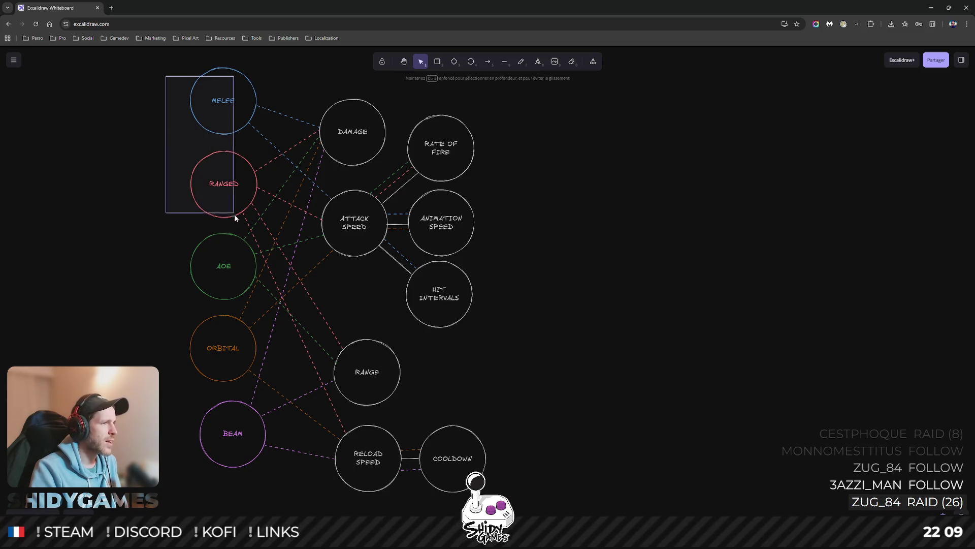
{"action": "scroll", "coordinate": [129, 156], "scroll_direction": "up", "scroll_amount": 1}
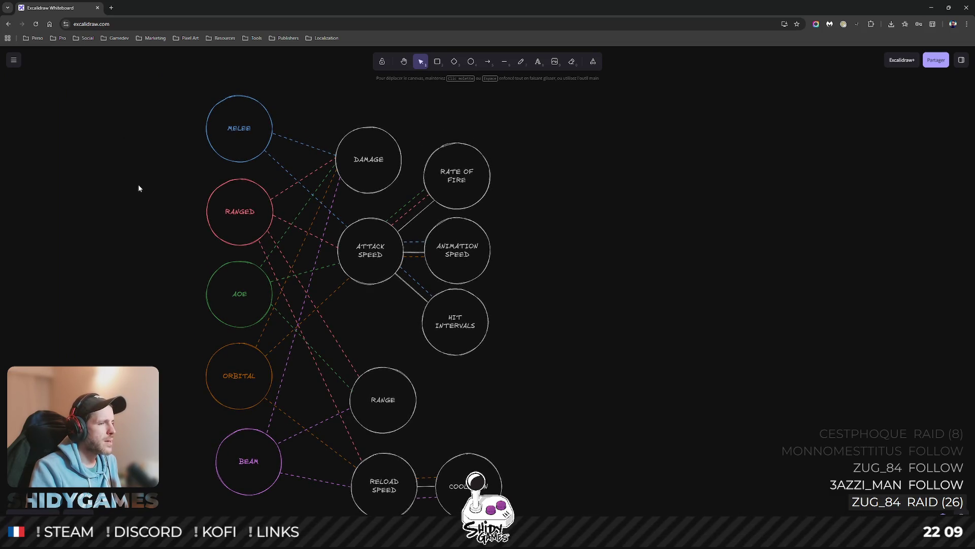
{"action": "left_click_drag", "start_coordinate": [139, 185], "coordinate": [151, 153]}
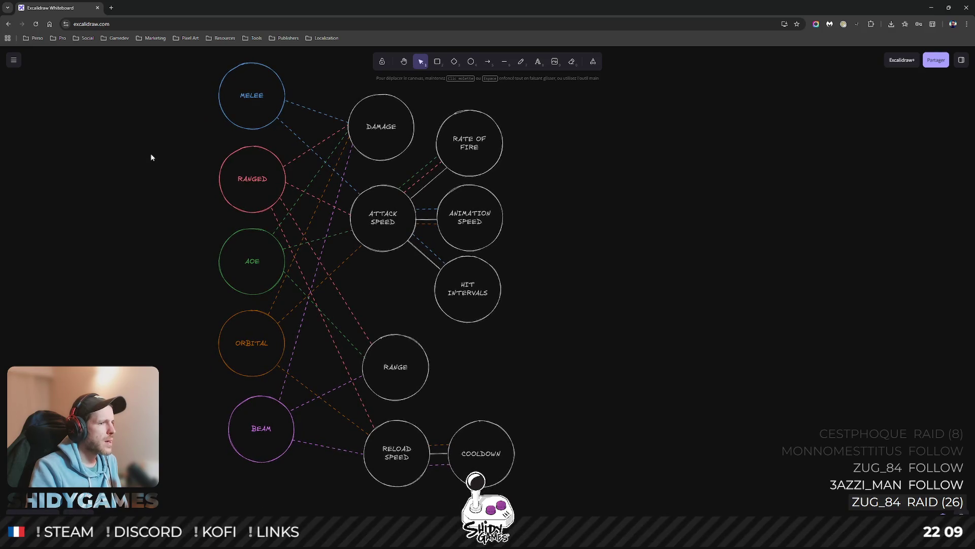
{"action": "left_click", "coordinate": [368, 122]}
{"action": "left_click", "coordinate": [378, 237]}
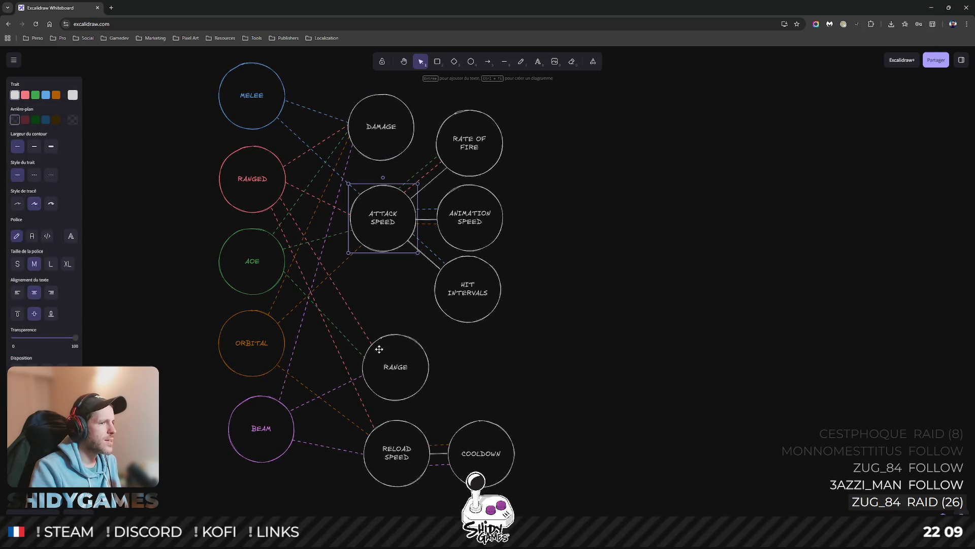
{"action": "left_click", "coordinate": [380, 349]}
{"action": "left_click", "coordinate": [382, 445]}
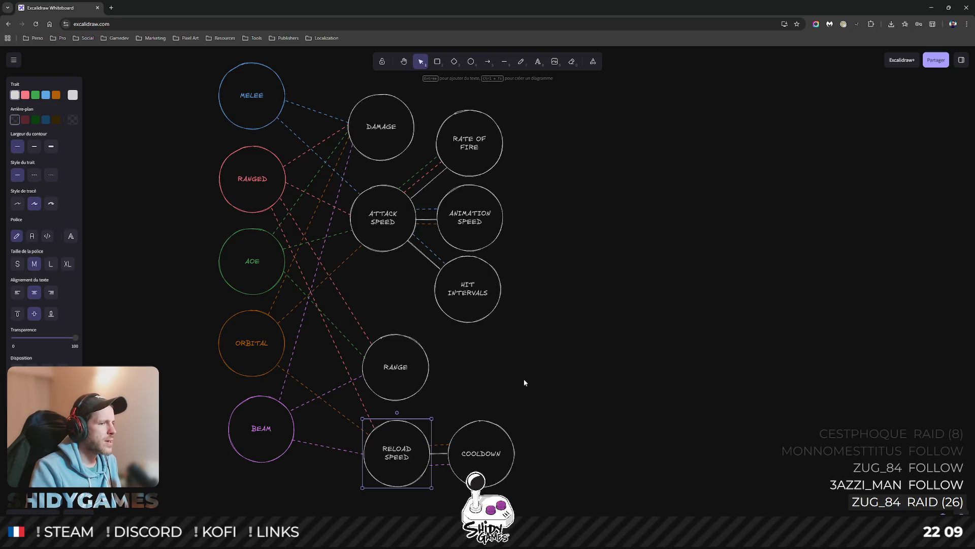
{"action": "left_click", "coordinate": [503, 381]}
{"action": "left_click", "coordinate": [389, 381]}
{"action": "left_click", "coordinate": [375, 237]}
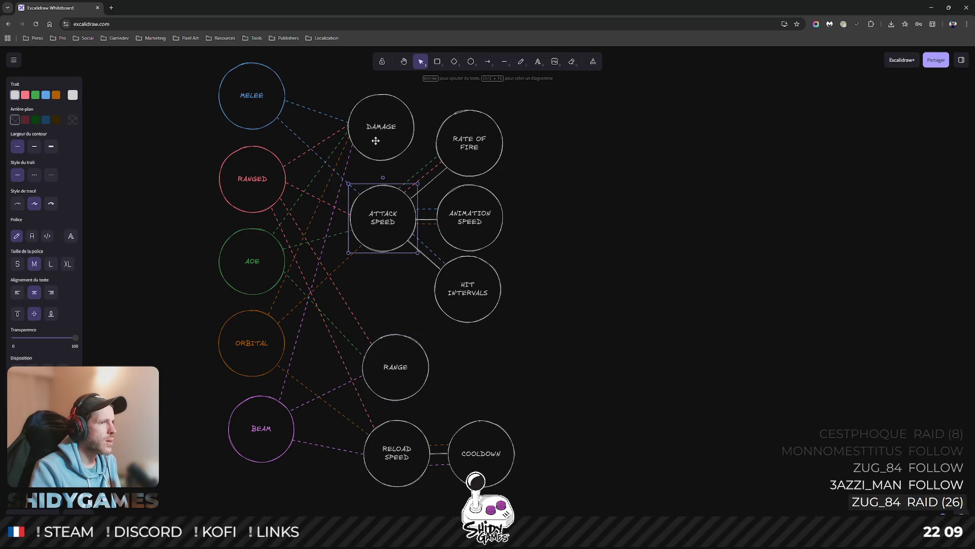
{"action": "left_click", "coordinate": [362, 126]}
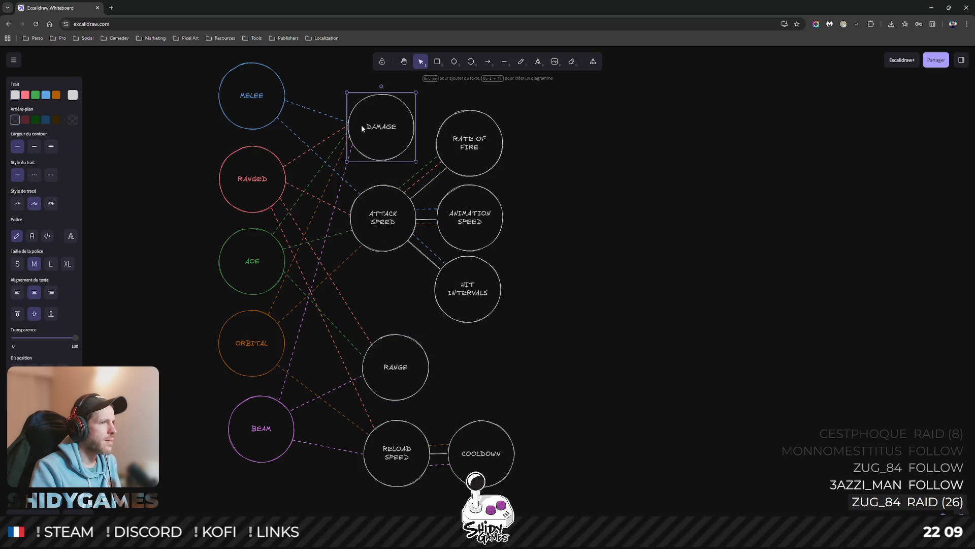
{"action": "left_click", "coordinate": [336, 118]}
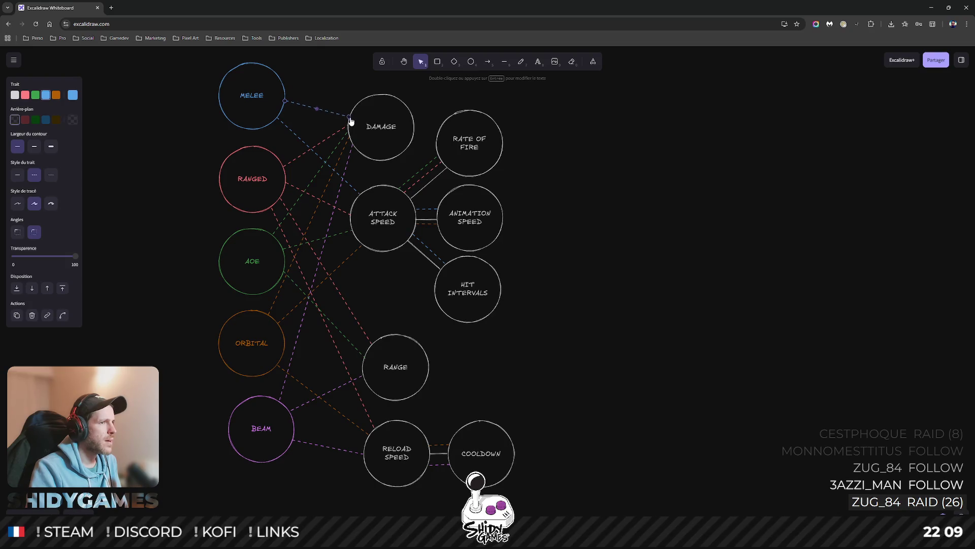
{"action": "left_click", "coordinate": [488, 120]}
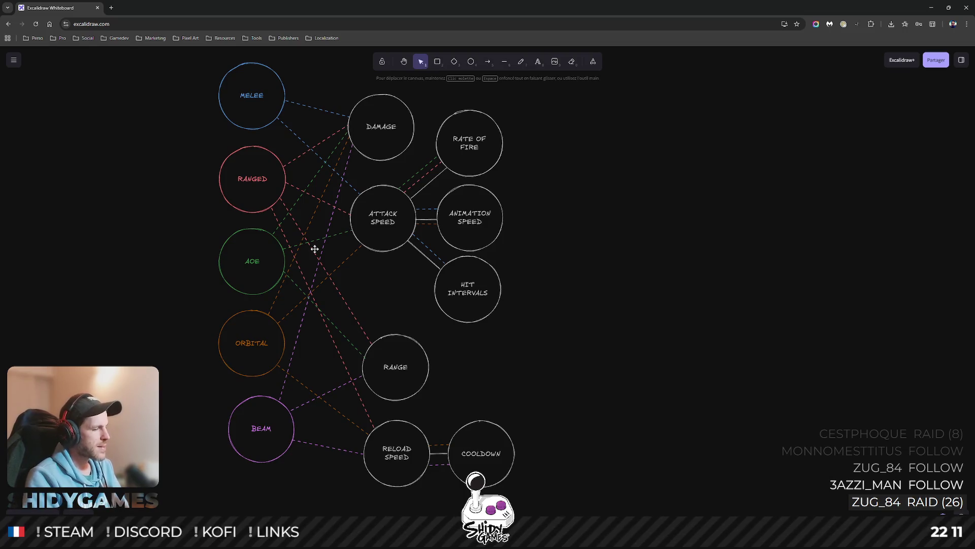
In Blender, grab the spiked saw blade mesh and place it onto the arm's tip.
{"action": "key", "text": "alt+Tab"}
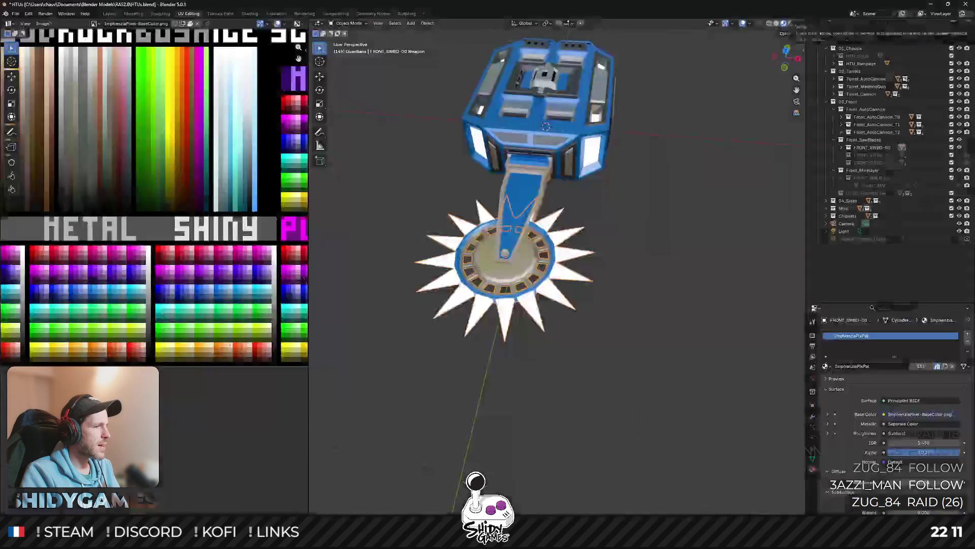
{"action": "middle_click", "coordinate": [548, 310]}
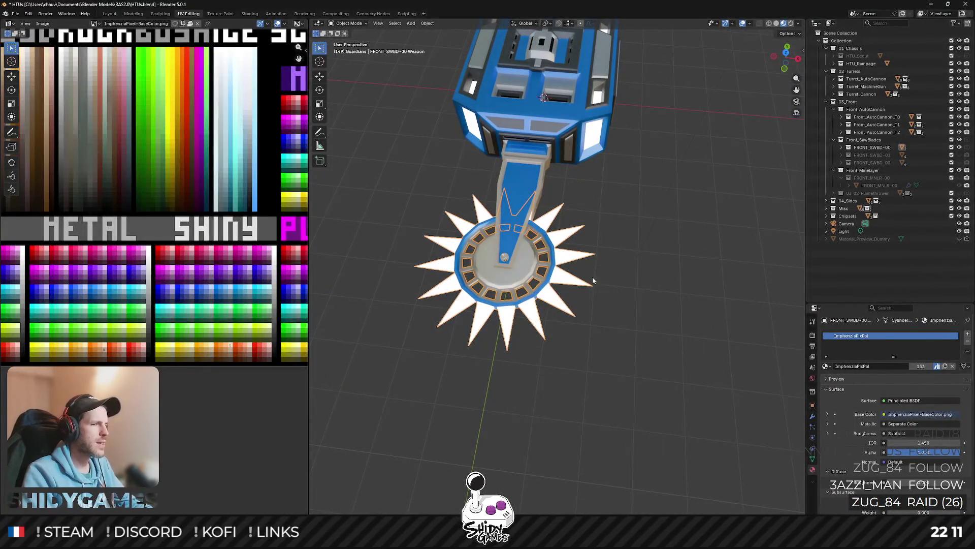
{"action": "left_click", "coordinate": [579, 290]}
{"action": "scroll", "coordinate": [579, 290], "scroll_direction": "down", "scroll_amount": 3}
{"action": "key", "text": "Tab"}
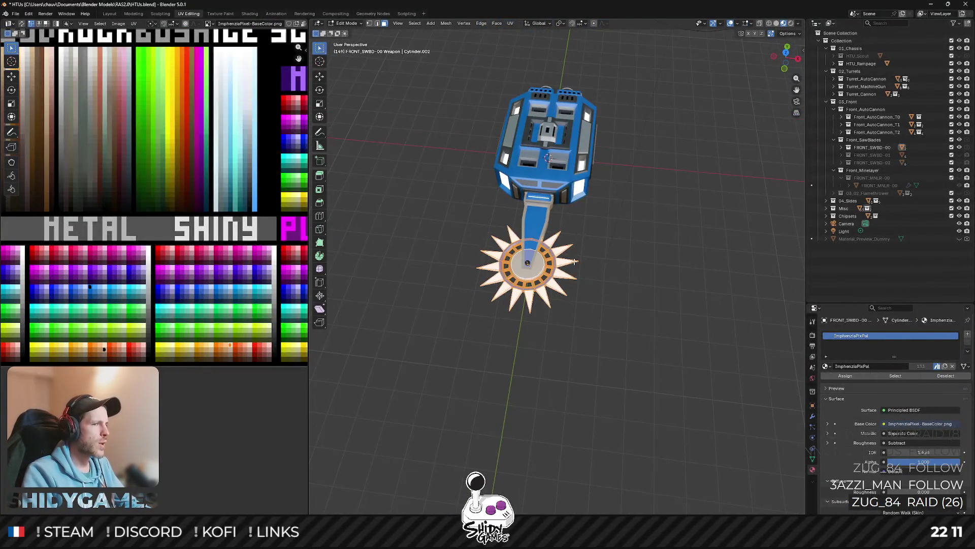
{"action": "key", "text": "g"}
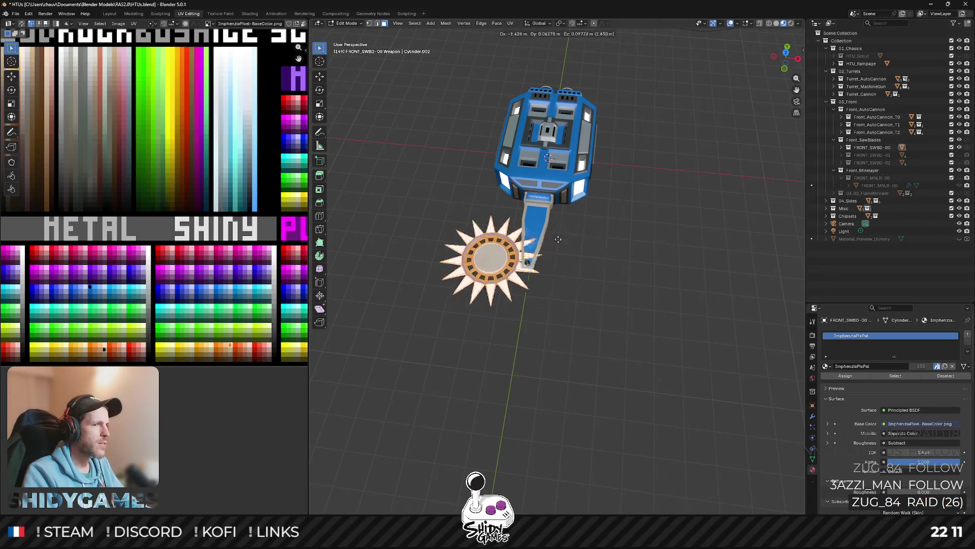
{"action": "left_click", "coordinate": [608, 244]}
Cancel the resize to keep the blade's original size and return to the Excalidraw whiteboard.
{"action": "key", "text": "s"}
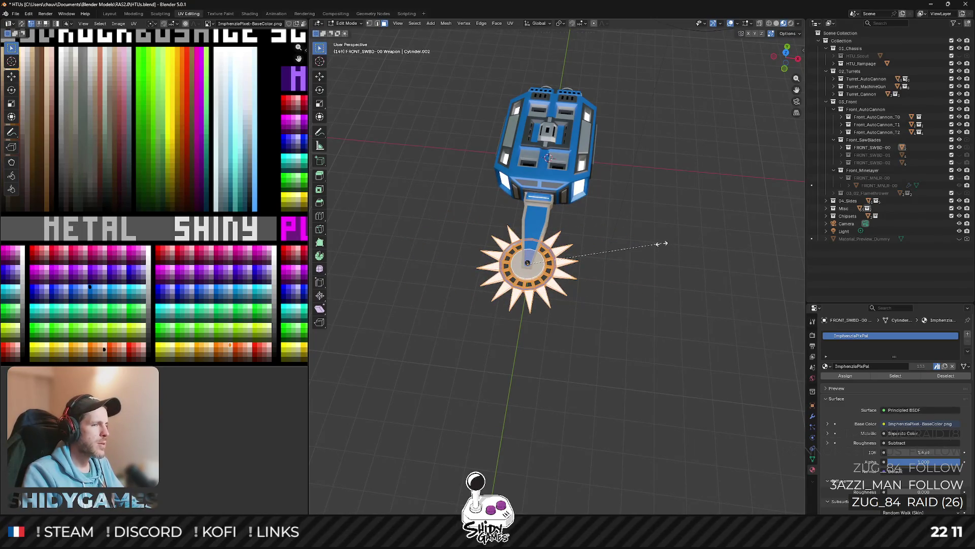
{"action": "right_click", "coordinate": [804, 241]}
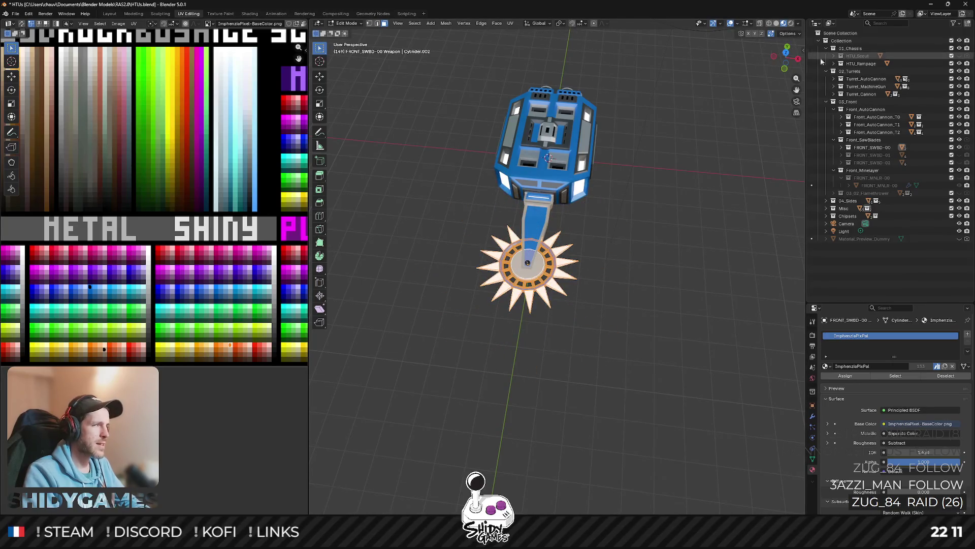
{"action": "left_click", "coordinate": [931, 4]}
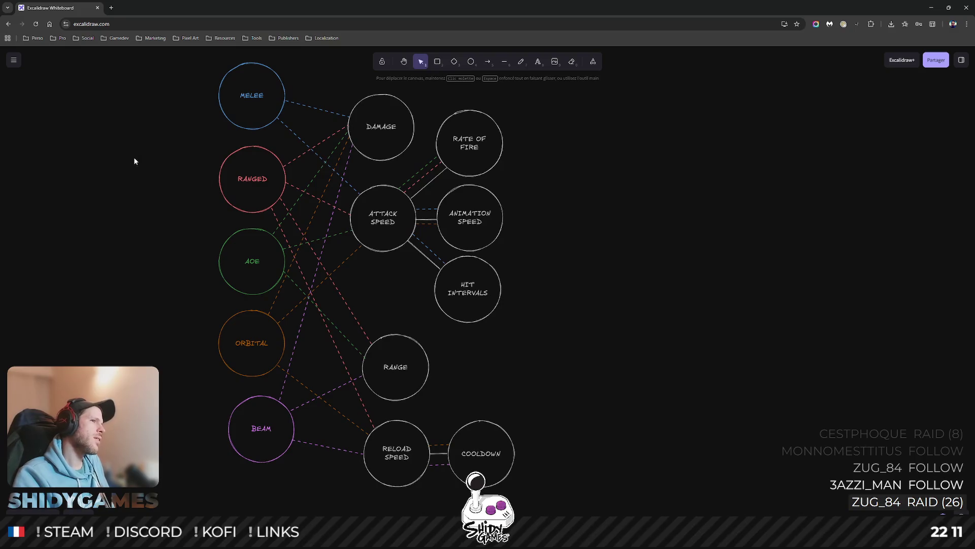
{"action": "left_click_drag", "start_coordinate": [134, 157], "coordinate": [141, 166]}
{"action": "left_click", "coordinate": [266, 121]}
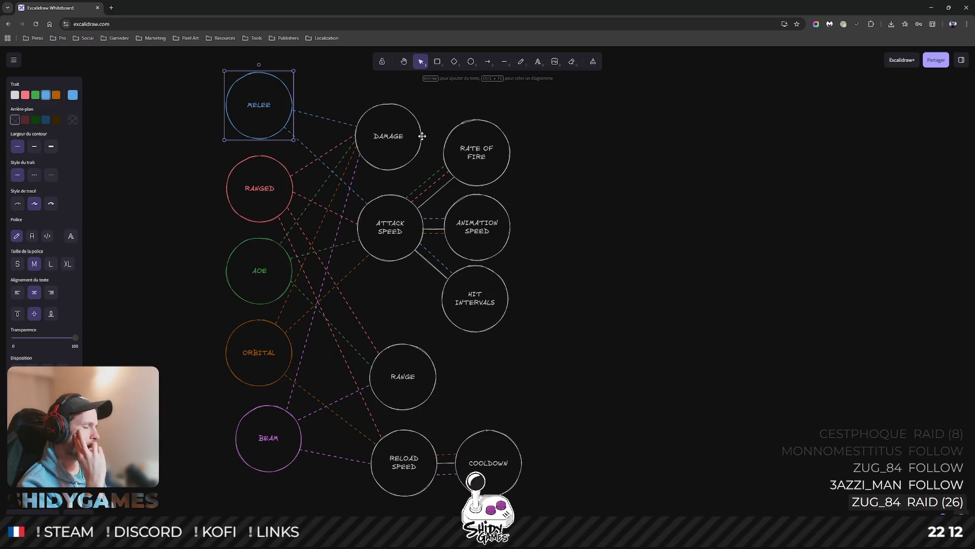
{"action": "left_click", "coordinate": [238, 288]}
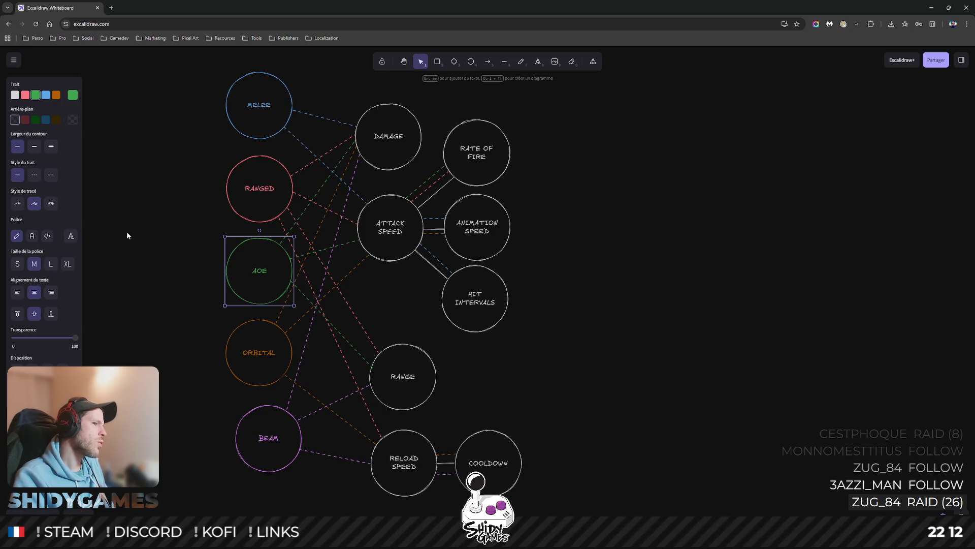
{"action": "left_click", "coordinate": [126, 235]}
{"action": "left_click", "coordinate": [234, 268]}
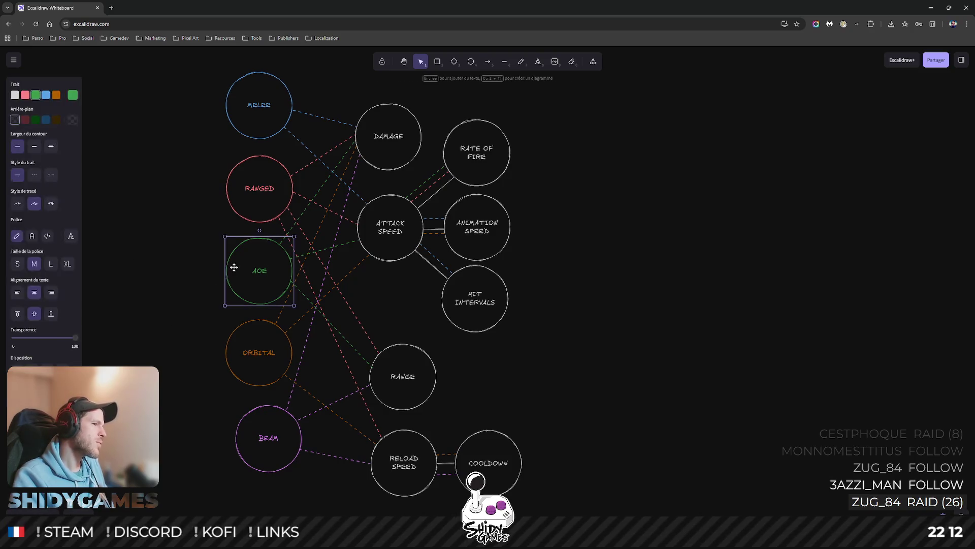
{"action": "left_click", "coordinate": [183, 262]}
{"action": "left_click", "coordinate": [257, 206]}
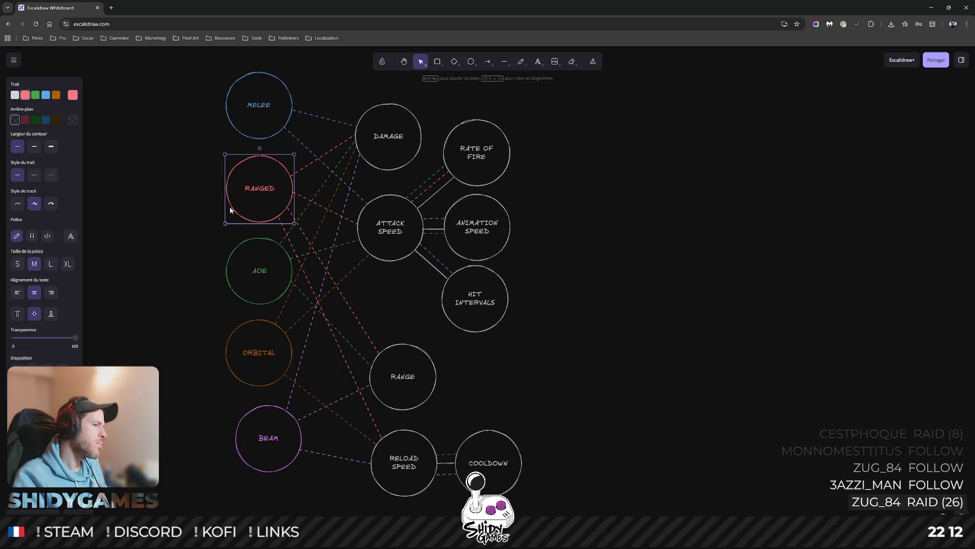
{"action": "left_click", "coordinate": [216, 198]}
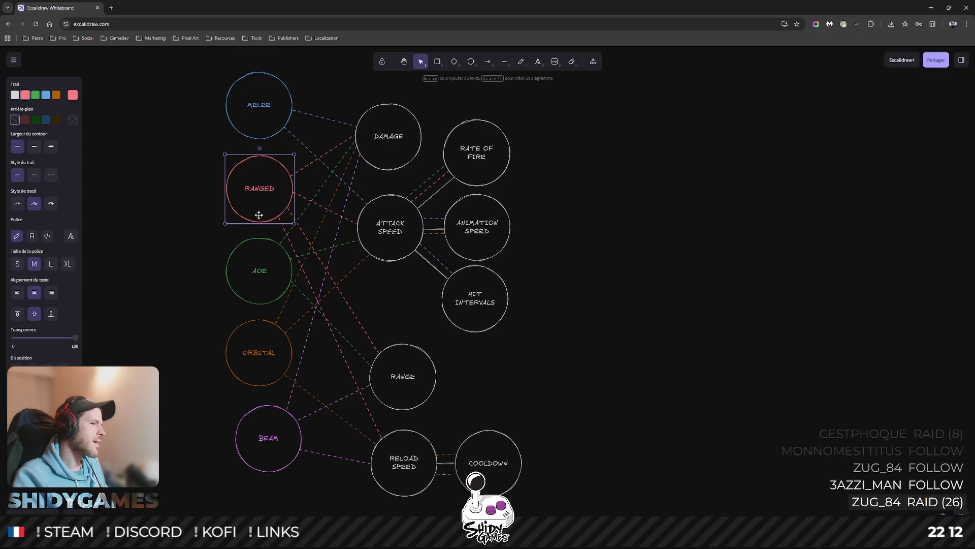
{"action": "left_click", "coordinate": [181, 217]}
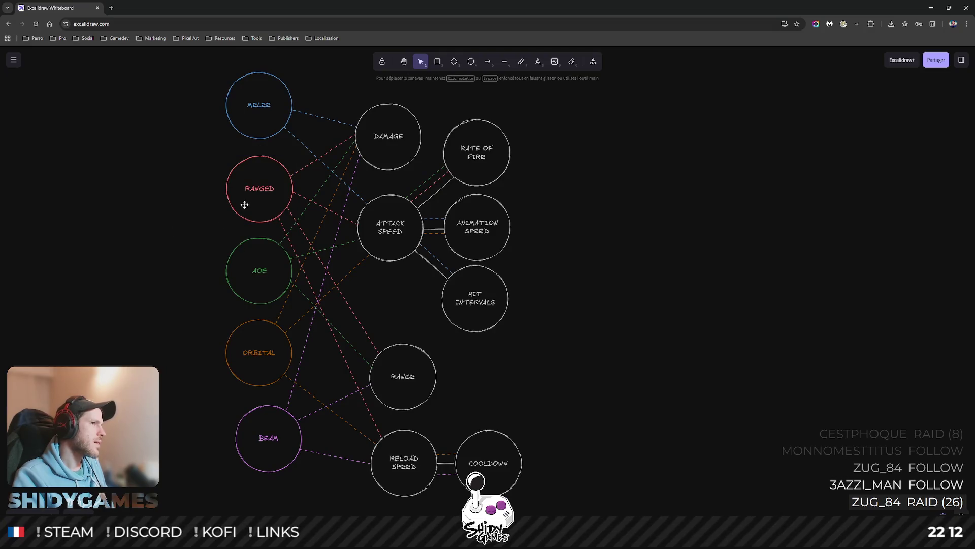
{"action": "left_click", "coordinate": [231, 190]}
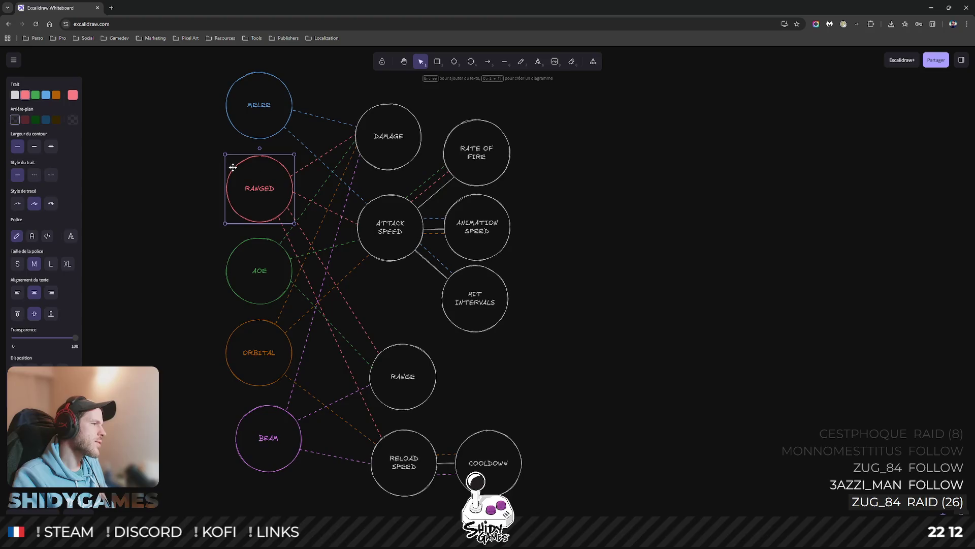
{"action": "left_click", "coordinate": [193, 215]}
{"action": "left_click", "coordinate": [245, 194]}
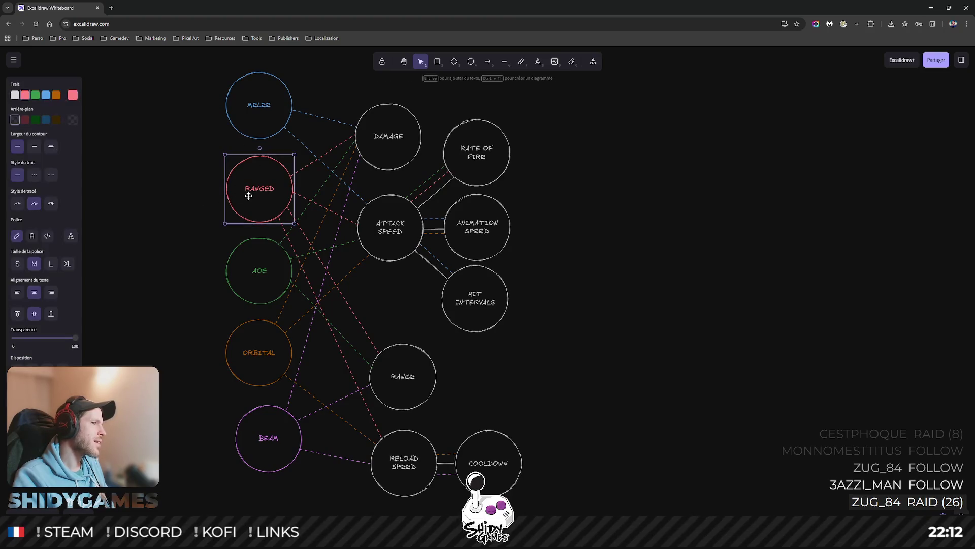
{"action": "left_click", "coordinate": [175, 214]}
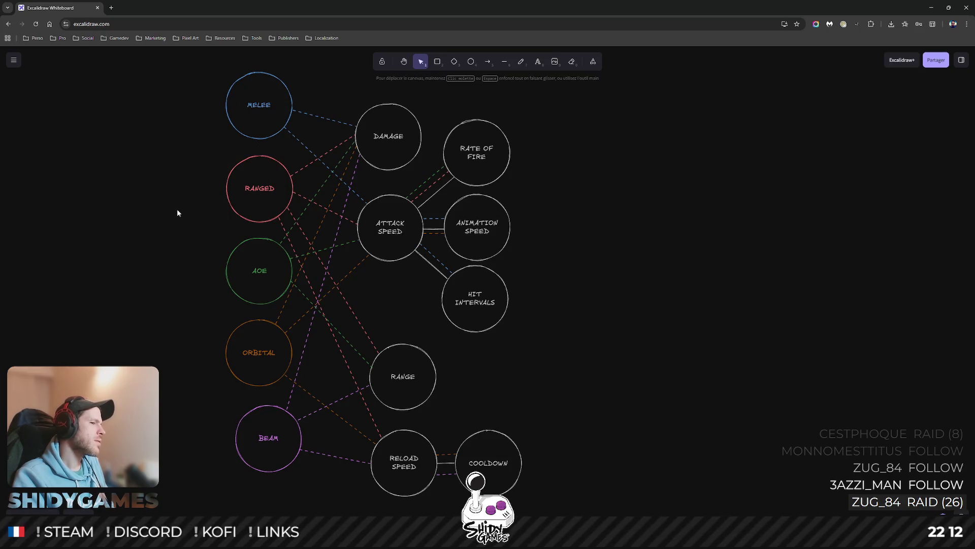
{"action": "left_click", "coordinate": [229, 357]}
{"action": "left_click", "coordinate": [196, 387]}
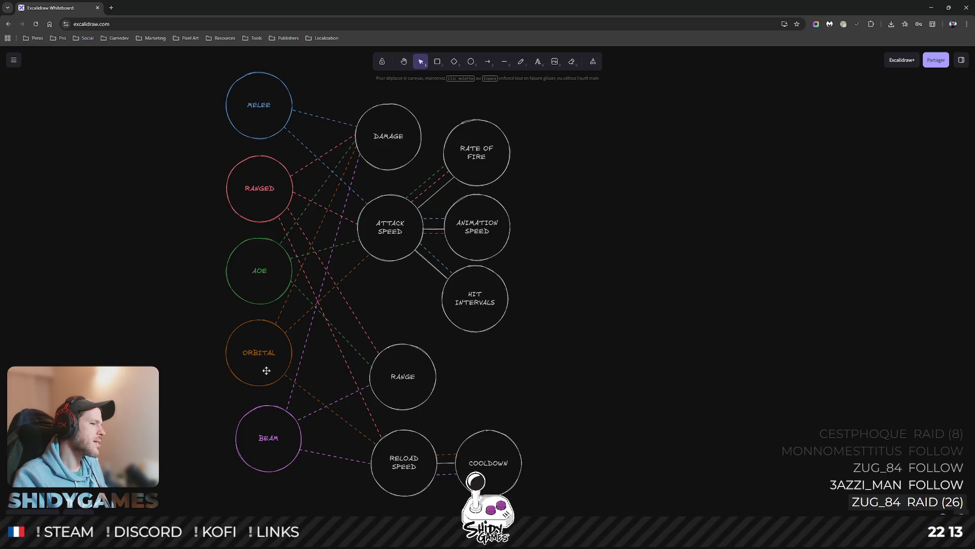
{"action": "left_click", "coordinate": [253, 433]}
{"action": "left_click", "coordinate": [262, 116]}
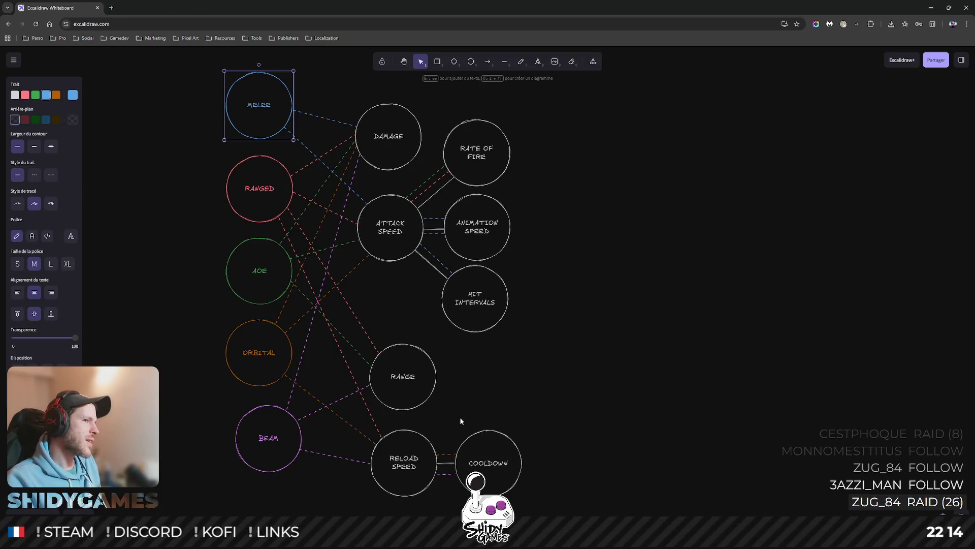
{"action": "left_click", "coordinate": [376, 304]}
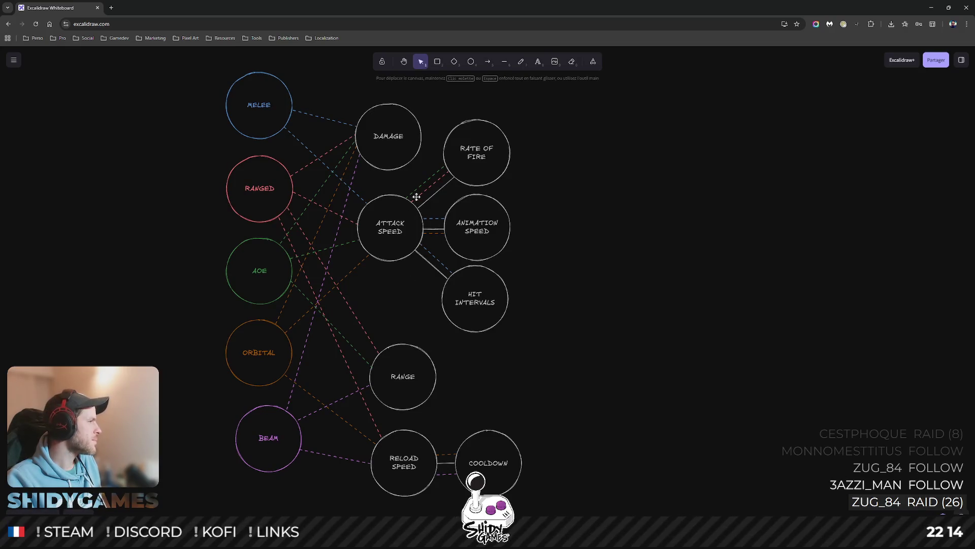
{"action": "left_click", "coordinate": [254, 124]}
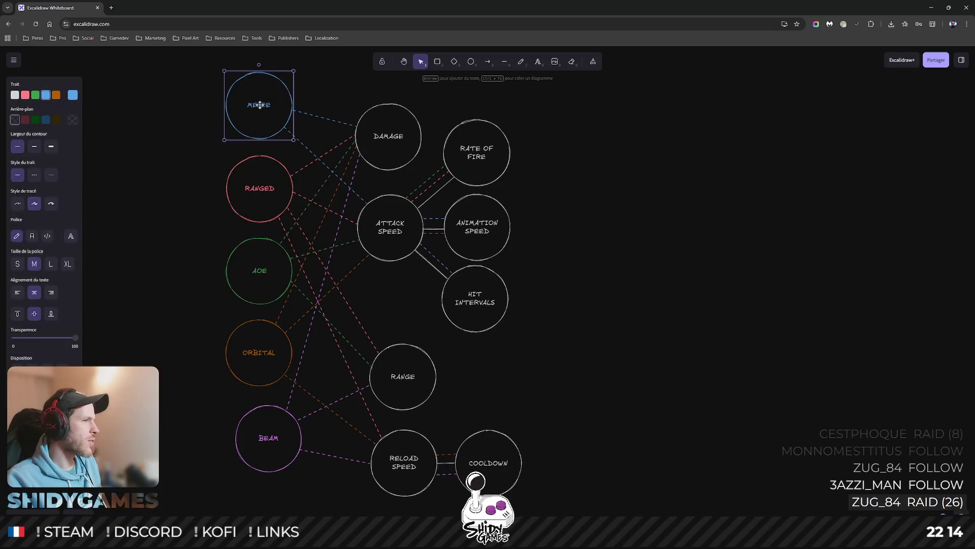
{"action": "left_click", "coordinate": [246, 208]}
{"action": "left_click", "coordinate": [184, 181]}
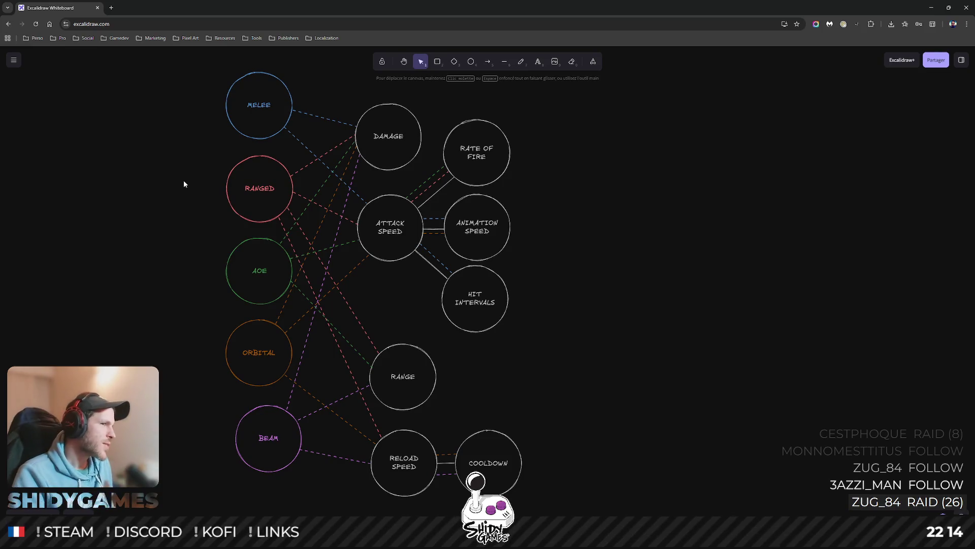
{"action": "left_click_drag", "start_coordinate": [370, 85], "coordinate": [429, 503]}
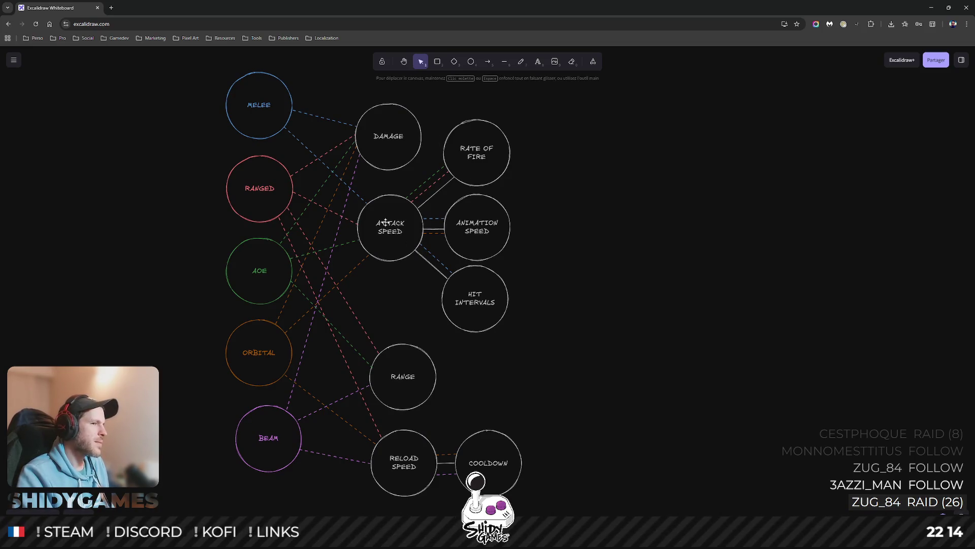
{"action": "left_click_drag", "start_coordinate": [597, 223], "coordinate": [626, 203]}
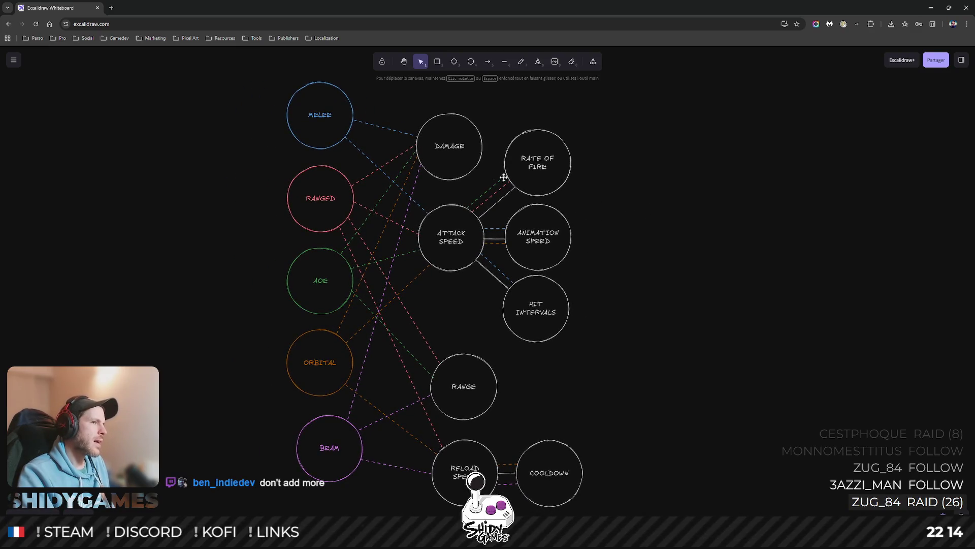
{"action": "left_click", "coordinate": [319, 212]}
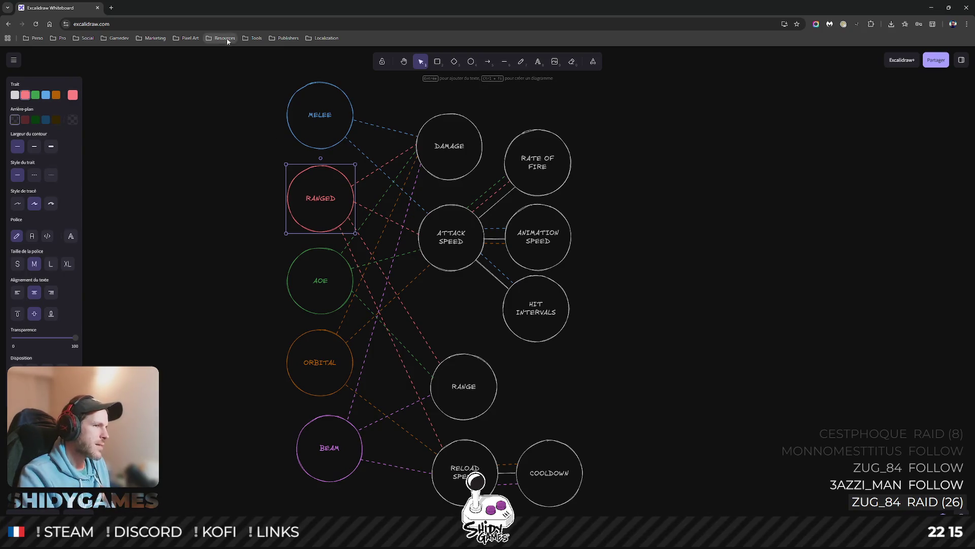
Select through the MELEE and AOE circles to review them.
{"action": "left_click", "coordinate": [211, 226]}
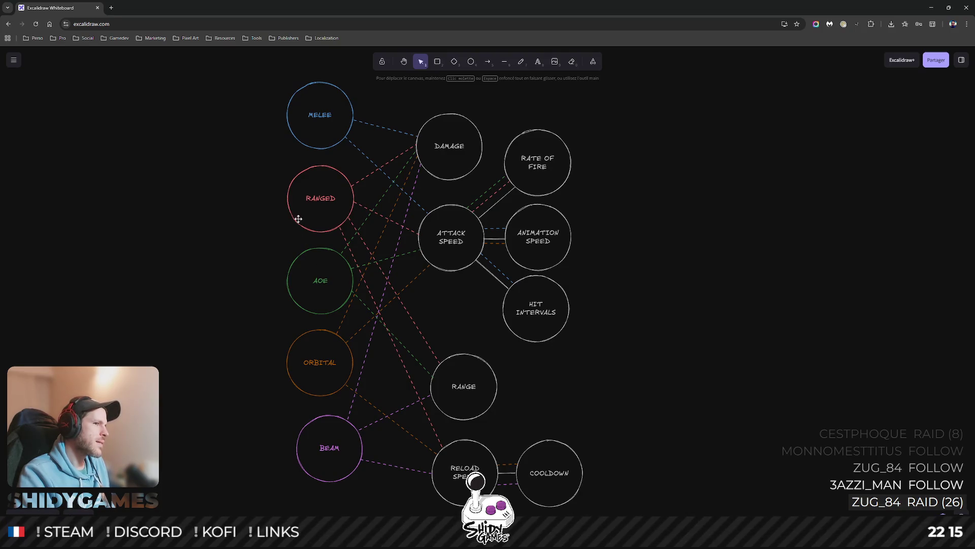
{"action": "left_click", "coordinate": [310, 130]}
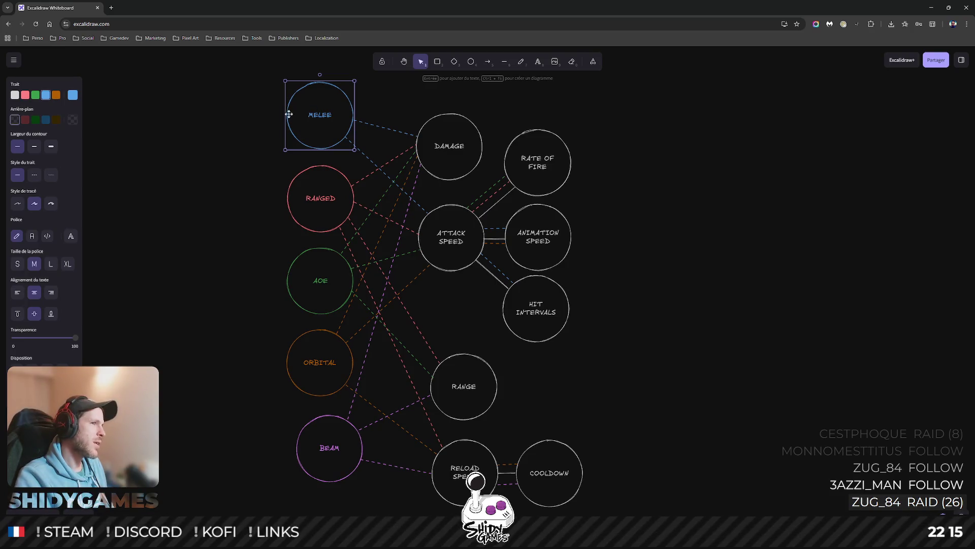
{"action": "left_click", "coordinate": [227, 92]}
{"action": "left_click_drag", "start_coordinate": [226, 92], "coordinate": [355, 151]}
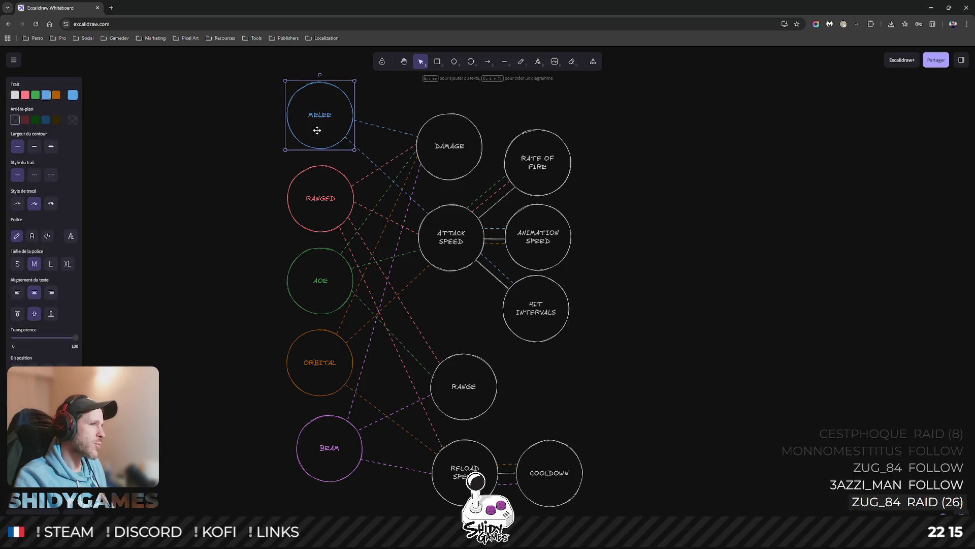
{"action": "left_click", "coordinate": [319, 304]}
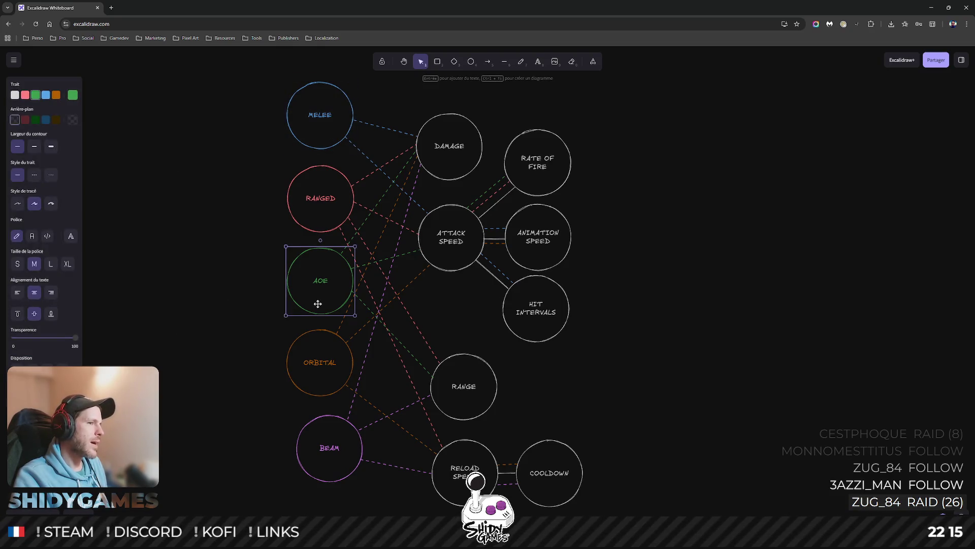
Nudge the ORBITAL circle a few pixels, keeping its dashed connections attached.
{"action": "left_click", "coordinate": [303, 369]}
{"action": "left_click", "coordinate": [328, 455]}
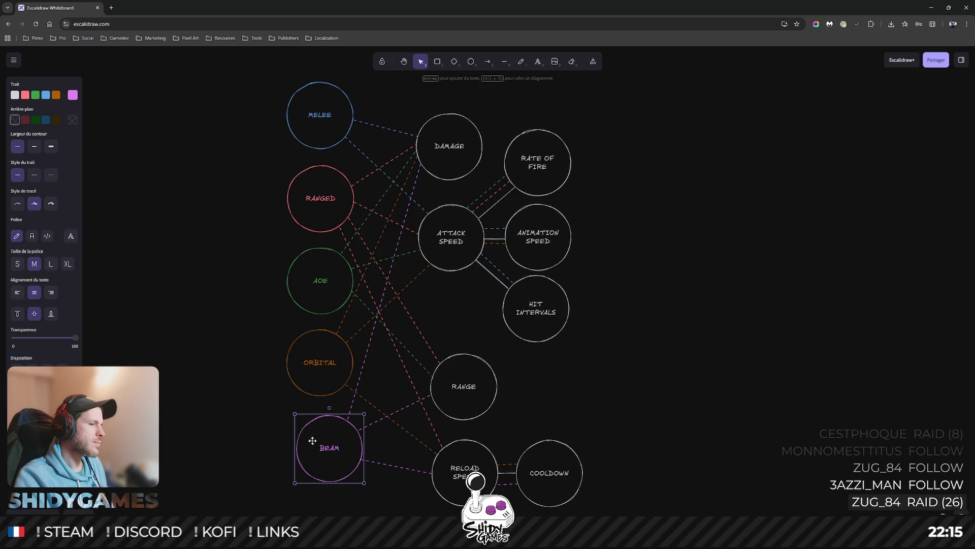
{"action": "left_click", "coordinate": [314, 388]}
{"action": "left_click_drag", "start_coordinate": [323, 380], "coordinate": [321, 384]}
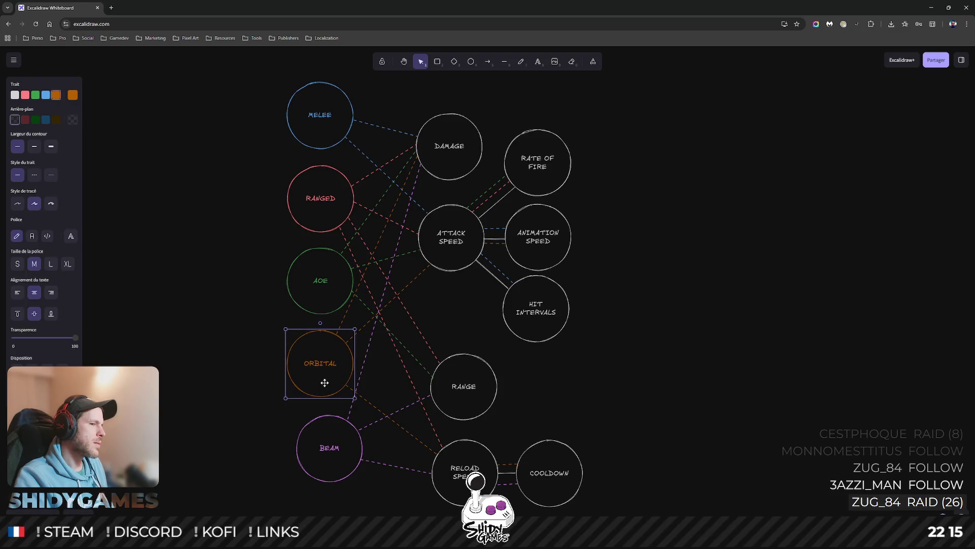
{"action": "left_click", "coordinate": [233, 392]}
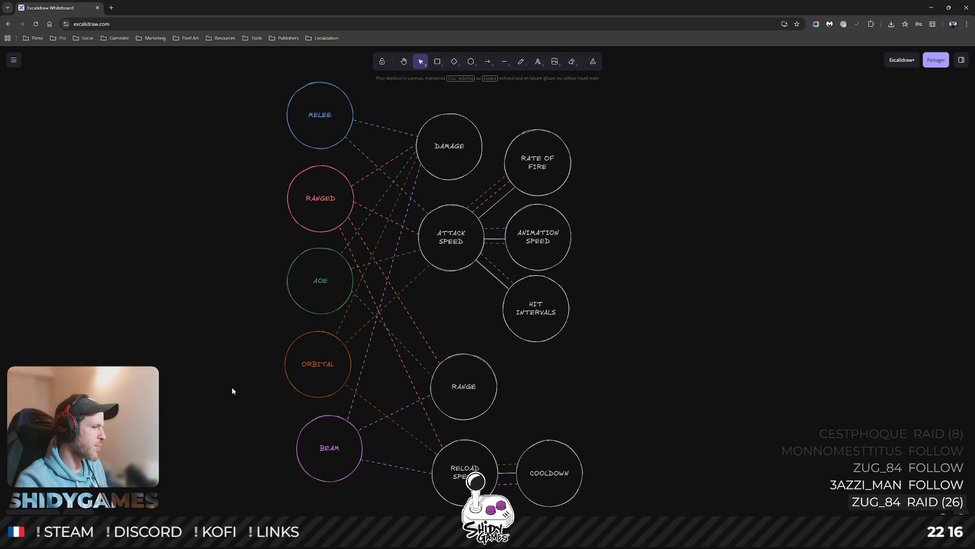
In Rider, bring up Enums.cs and locate the WeaponDamage entry of the Gain enum.
{"action": "key", "text": "alt+Tab"}
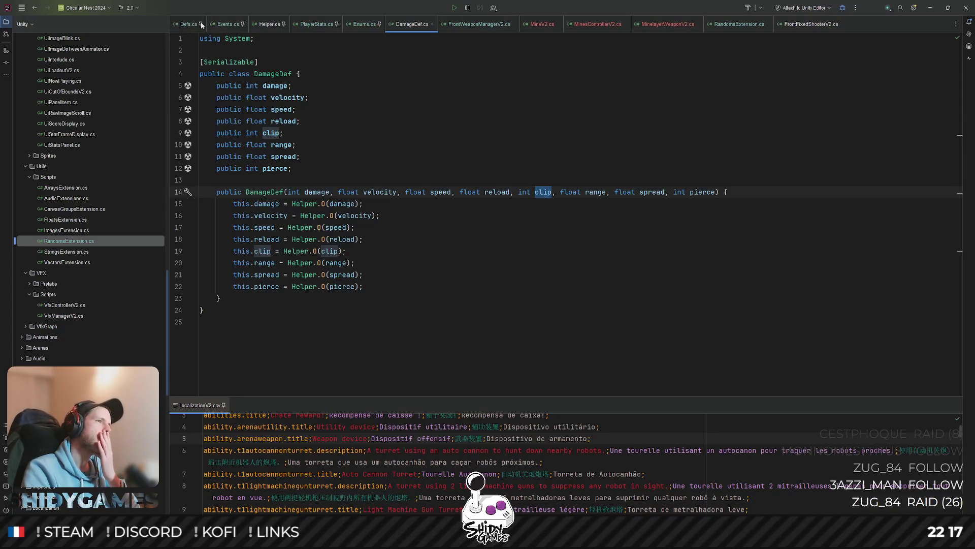
{"action": "left_click", "coordinate": [364, 23]}
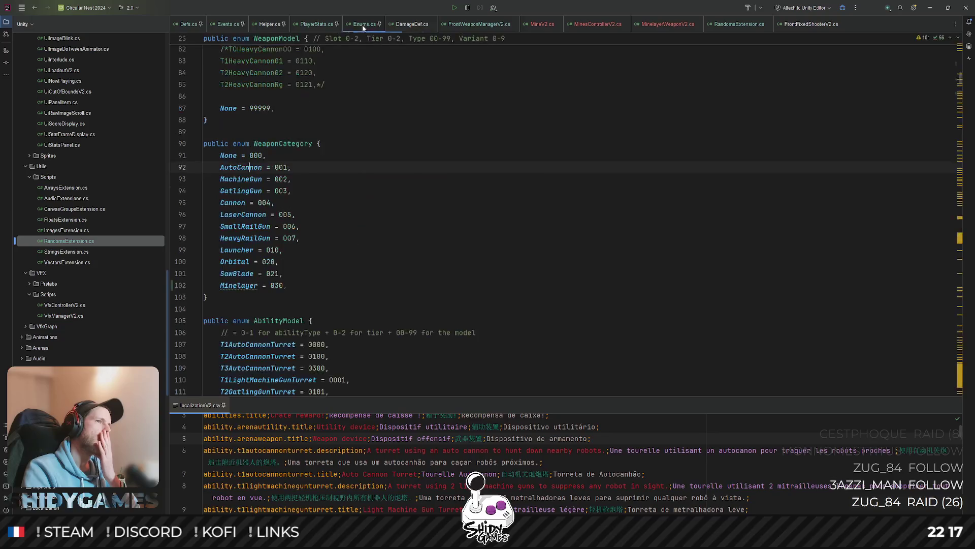
{"action": "scroll", "coordinate": [430, 196], "scroll_direction": "down", "scroll_amount": 3}
{"action": "scroll", "coordinate": [430, 195], "scroll_direction": "down", "scroll_amount": 3}
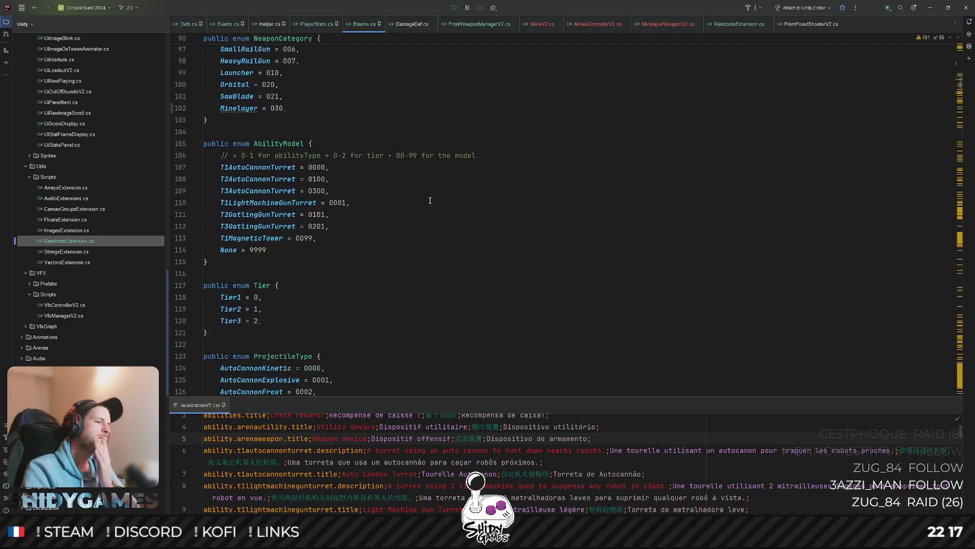
{"action": "key", "text": "ctrl+f"}
{"action": "type", "text": "weaponda"}
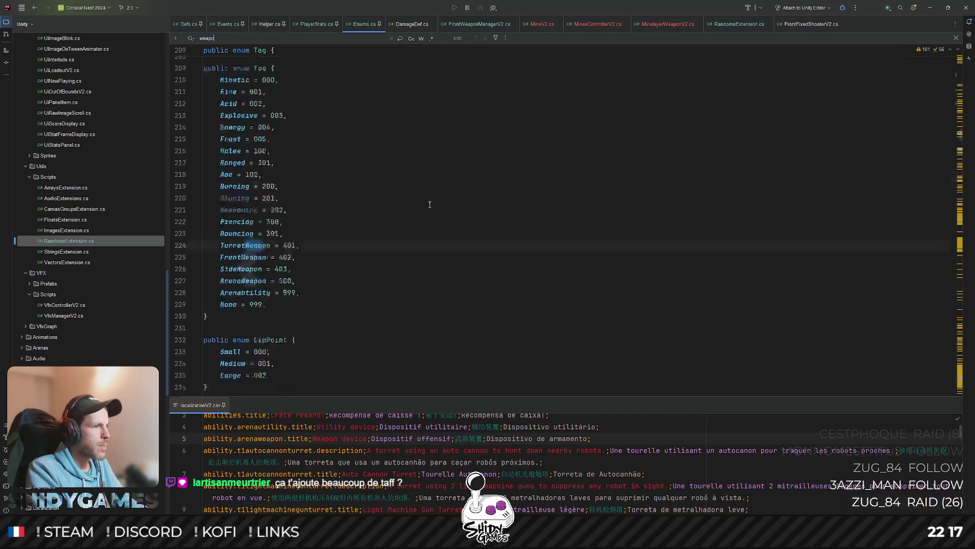
{"action": "key", "text": "Escape"}
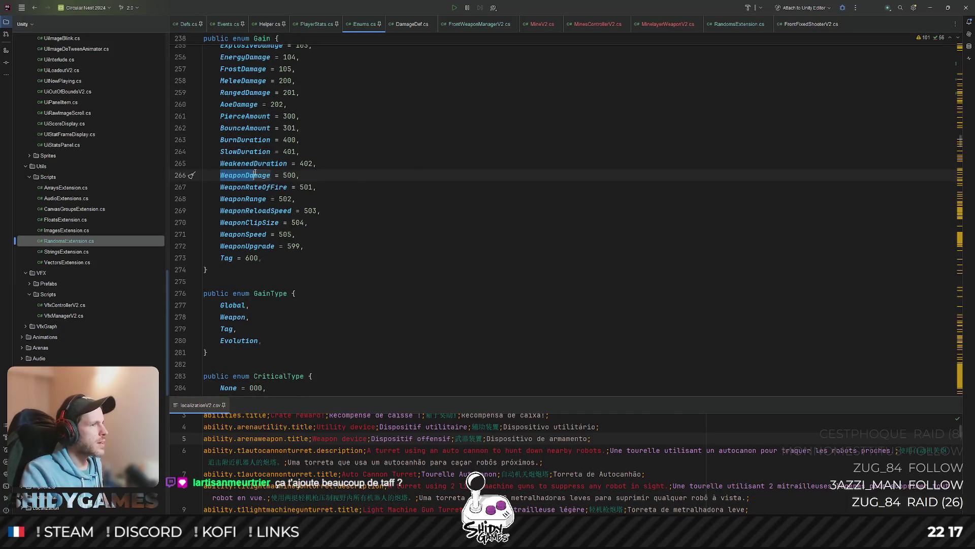
Review the WeaponRateOfFire, WeaponClipSize, WeaponReloadSpeed and WeaponRange entries, then minimize Rider to show the whiteboard.
{"action": "double_click", "coordinate": [254, 186]}
{"action": "double_click", "coordinate": [266, 211]}
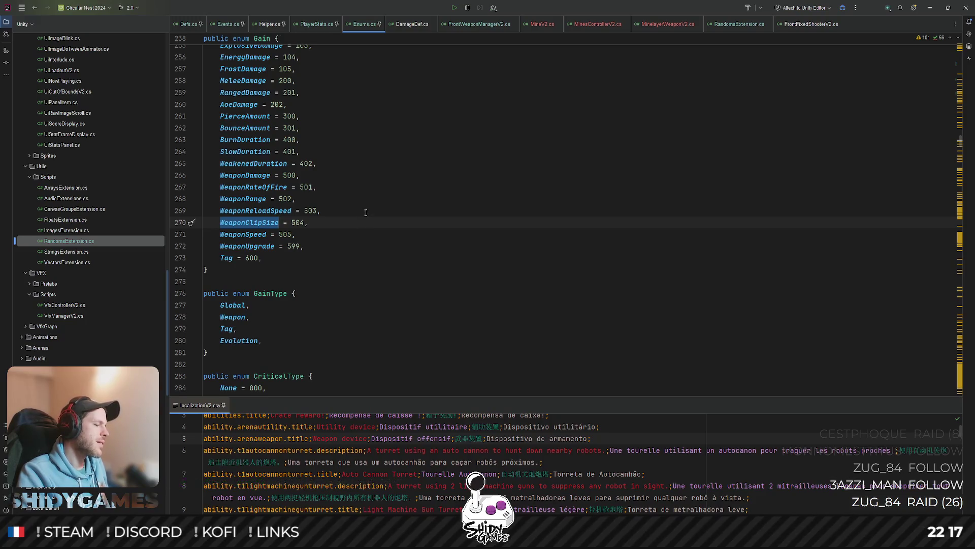
{"action": "left_click", "coordinate": [279, 223]}
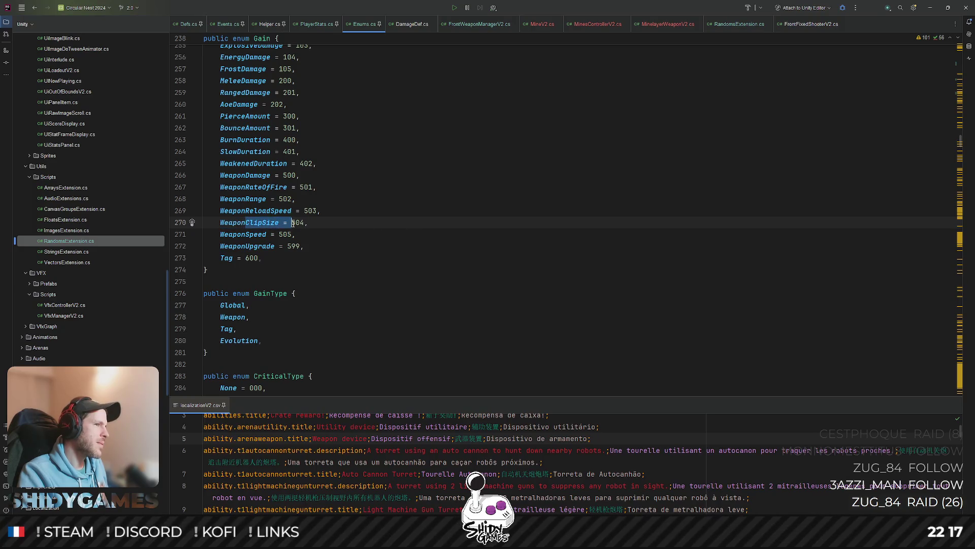
{"action": "double_click", "coordinate": [265, 222]}
{"action": "double_click", "coordinate": [263, 211]}
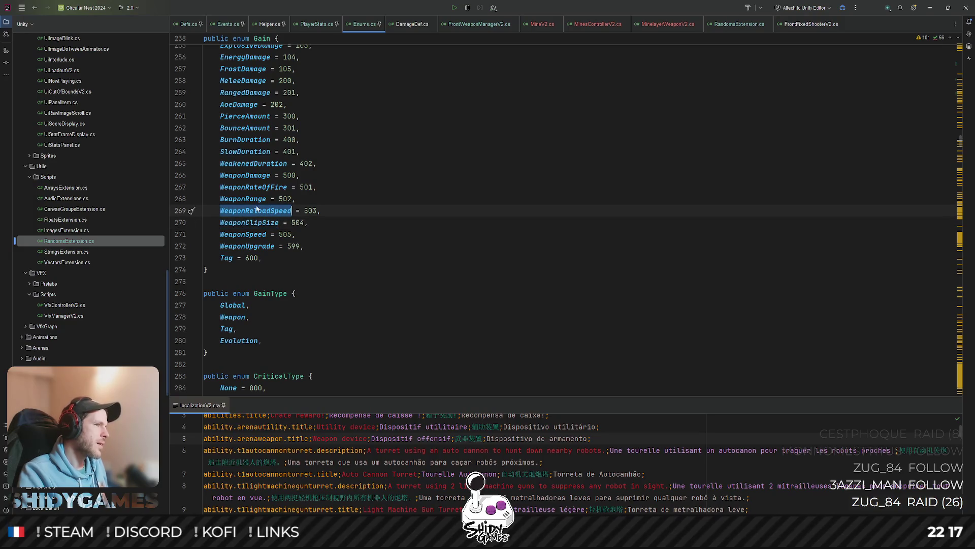
{"action": "double_click", "coordinate": [263, 199]}
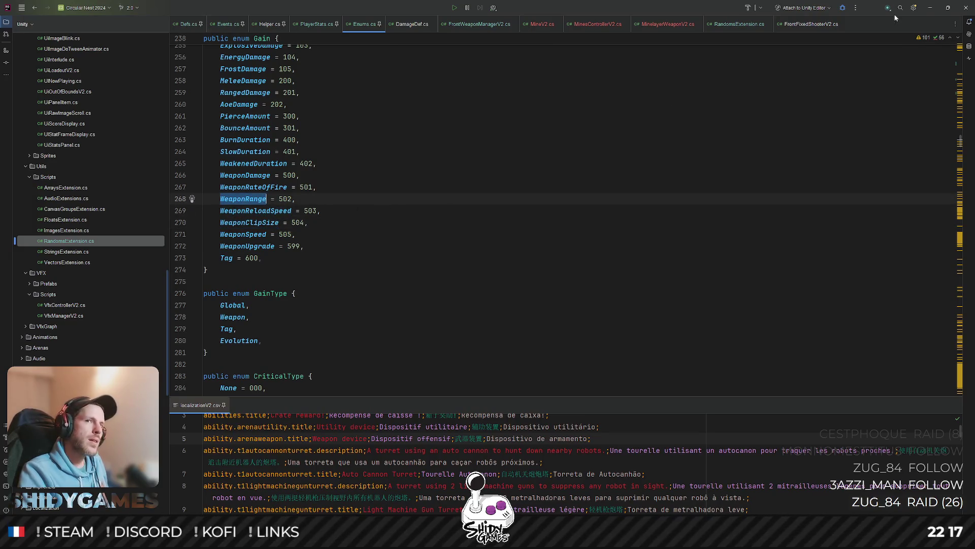
{"action": "left_click", "coordinate": [930, 7]}
{"action": "scroll", "coordinate": [193, 218], "scroll_direction": "down", "scroll_amount": 1}
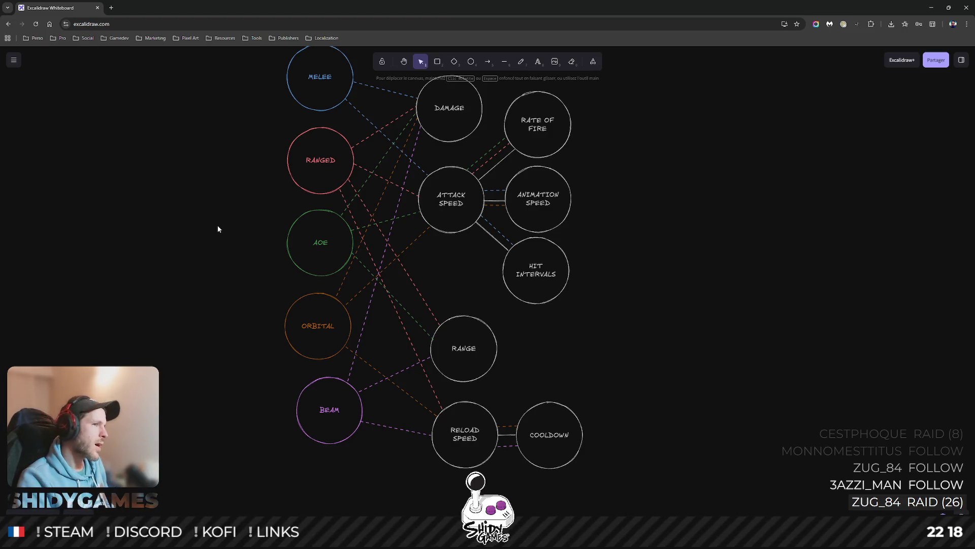
{"action": "left_click_drag", "start_coordinate": [145, 180], "coordinate": [119, 201]}
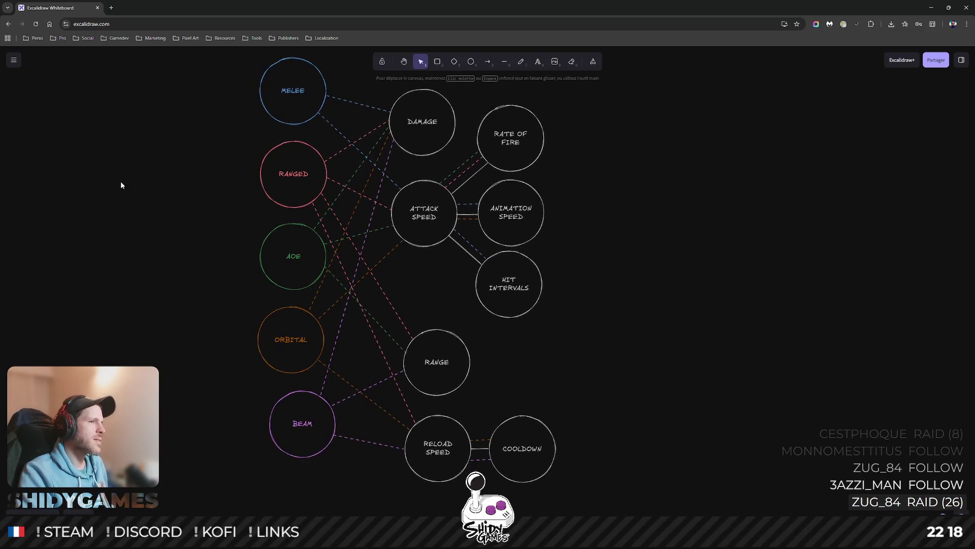
{"action": "left_click", "coordinate": [391, 312]}
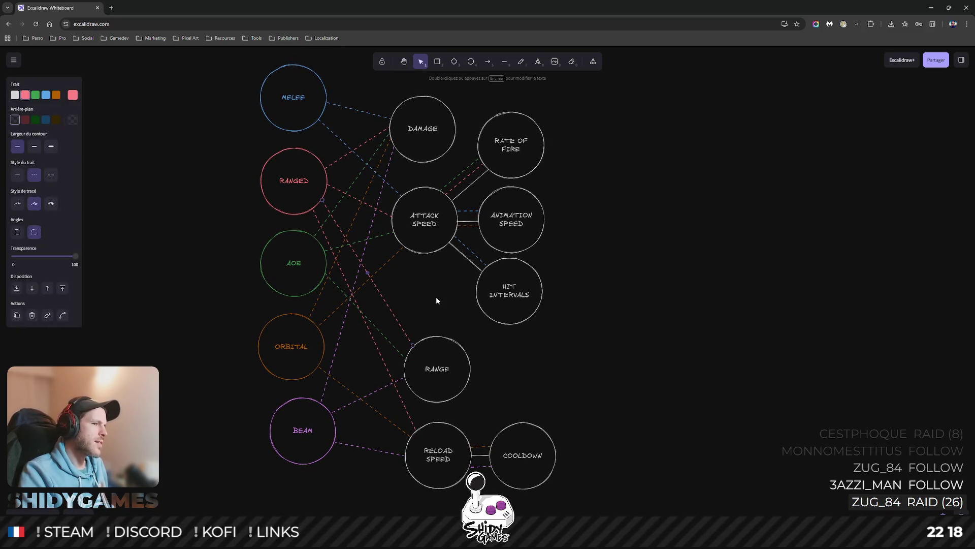
{"action": "left_click", "coordinate": [436, 296]}
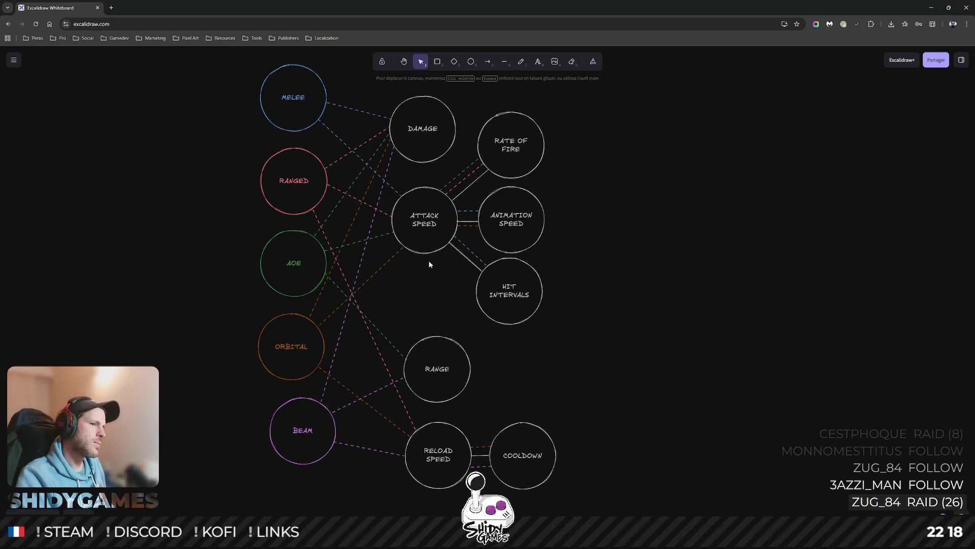
Move the RANGE circle up and reattach the green AOE line's end to it.
{"action": "left_click_drag", "start_coordinate": [437, 345], "coordinate": [438, 316]}
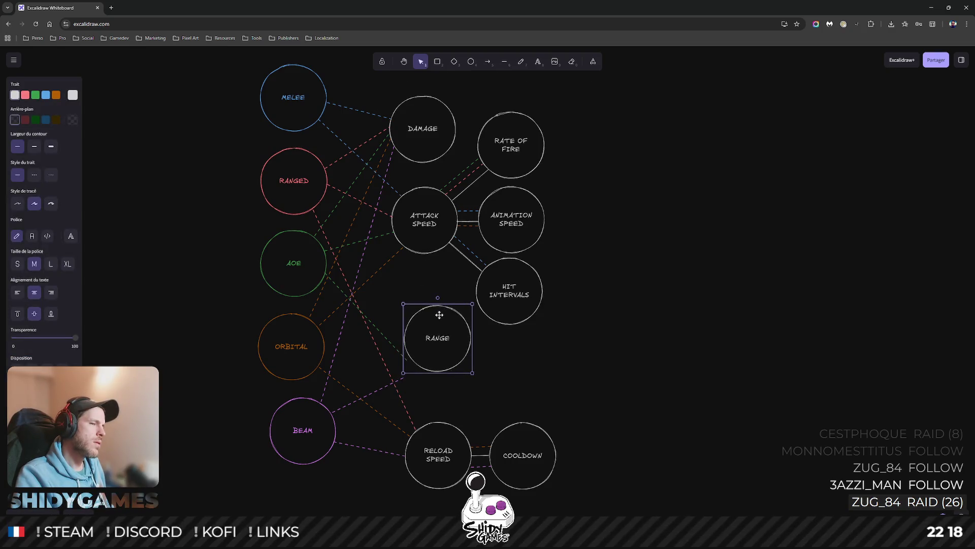
{"action": "left_click", "coordinate": [385, 336]}
{"action": "left_click", "coordinate": [394, 343]}
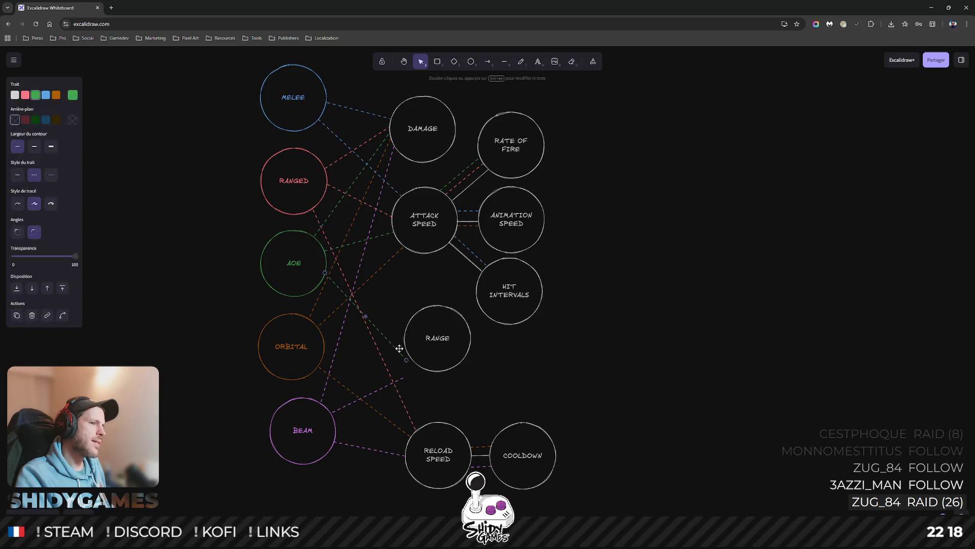
{"action": "left_click_drag", "start_coordinate": [404, 360], "coordinate": [405, 327]}
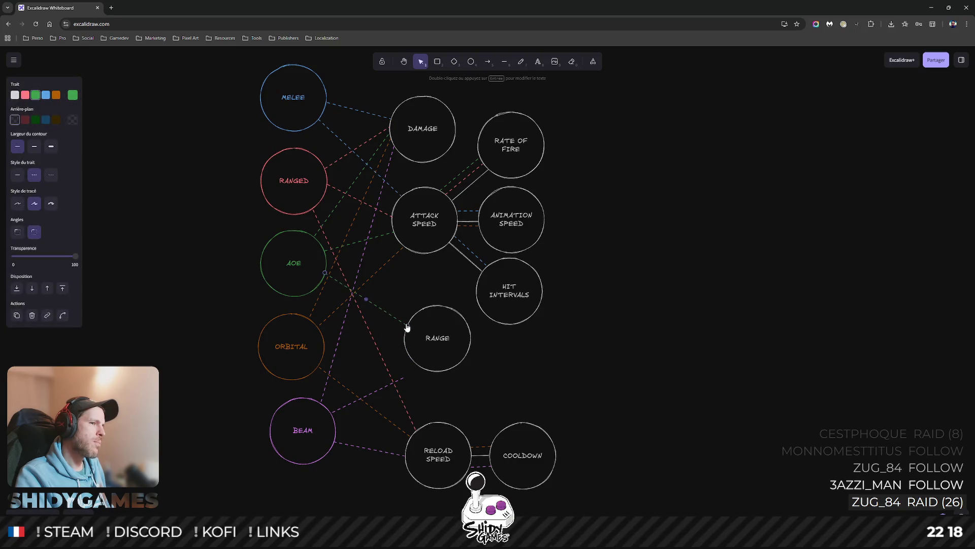
Reattach the purple BEAM line's end to the RANGE circle and check the connection.
{"action": "left_click", "coordinate": [404, 378]}
{"action": "left_click_drag", "start_coordinate": [405, 379], "coordinate": [406, 351]}
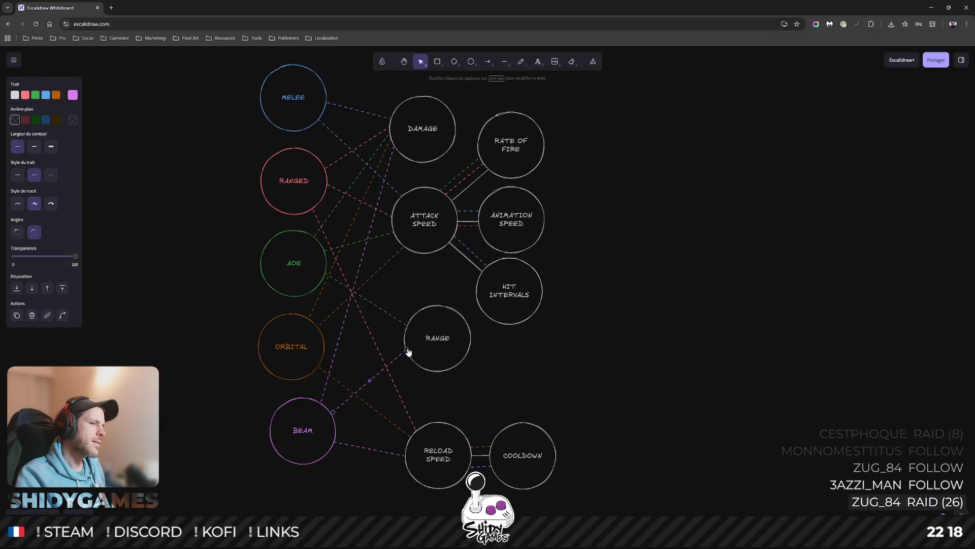
{"action": "left_click", "coordinate": [597, 370]}
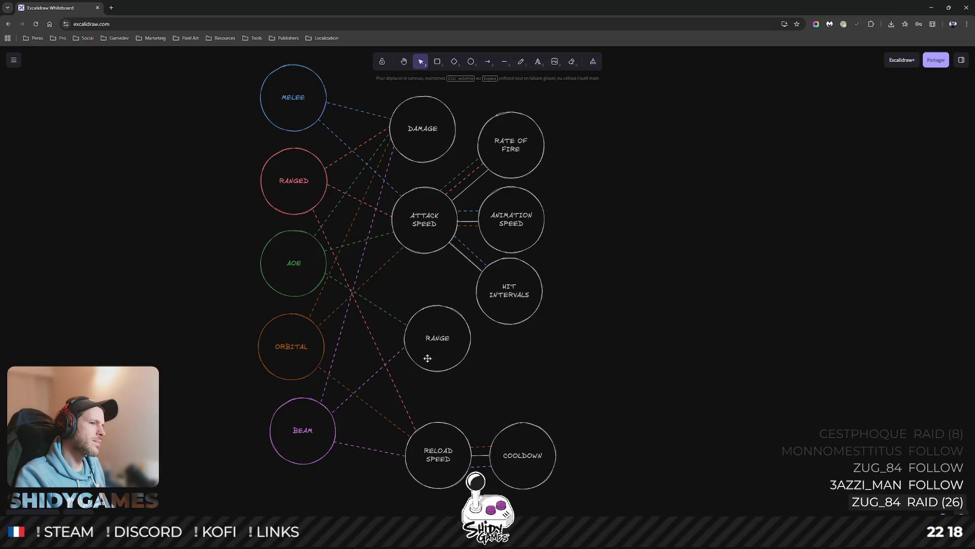
{"action": "left_click", "coordinate": [399, 351]}
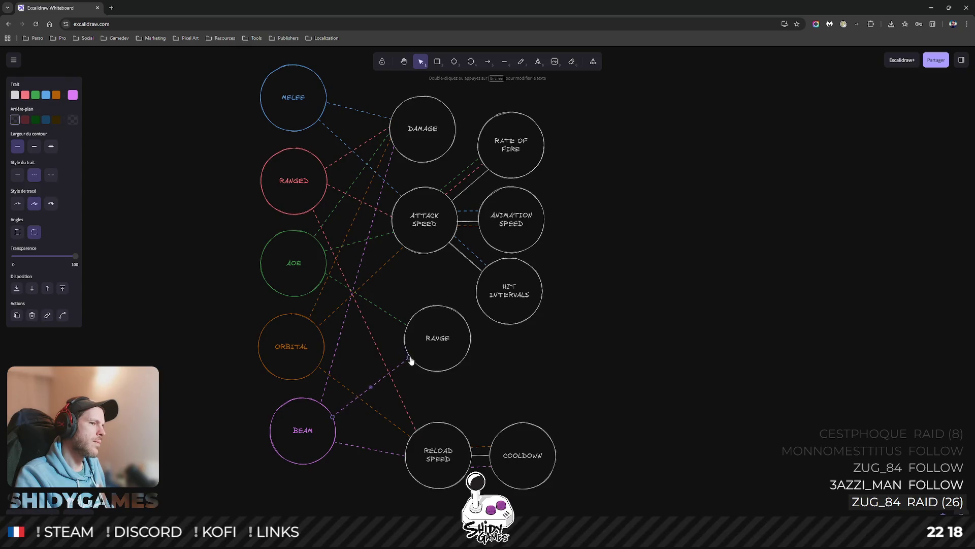
{"action": "left_click", "coordinate": [419, 280]}
{"action": "scroll", "coordinate": [586, 318], "scroll_direction": "up", "scroll_amount": 2}
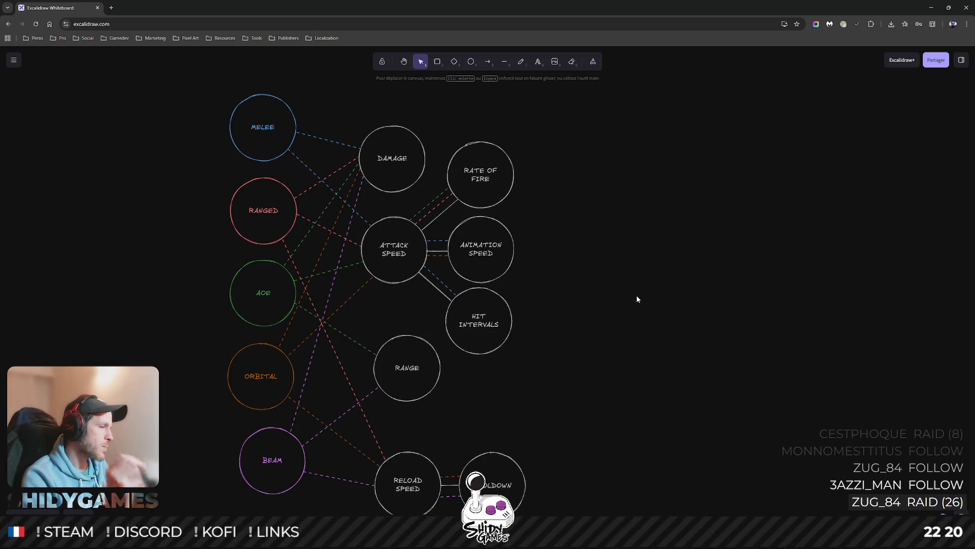
Nudge the BEAM circle into line under the other weapon circles and review its purple connectors.
{"action": "left_click_drag", "start_coordinate": [584, 230], "coordinate": [792, 182]}
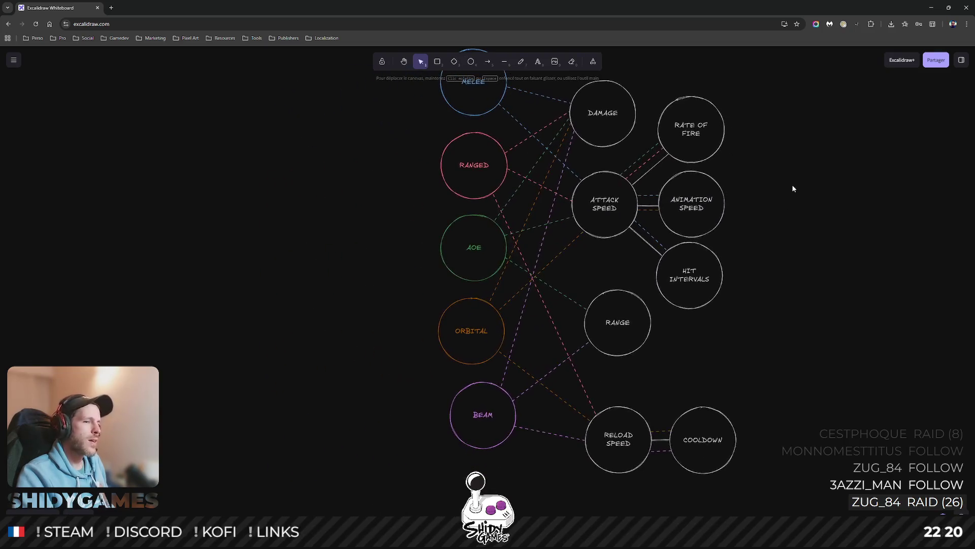
{"action": "left_click", "coordinate": [473, 422]}
{"action": "left_click", "coordinate": [500, 385]}
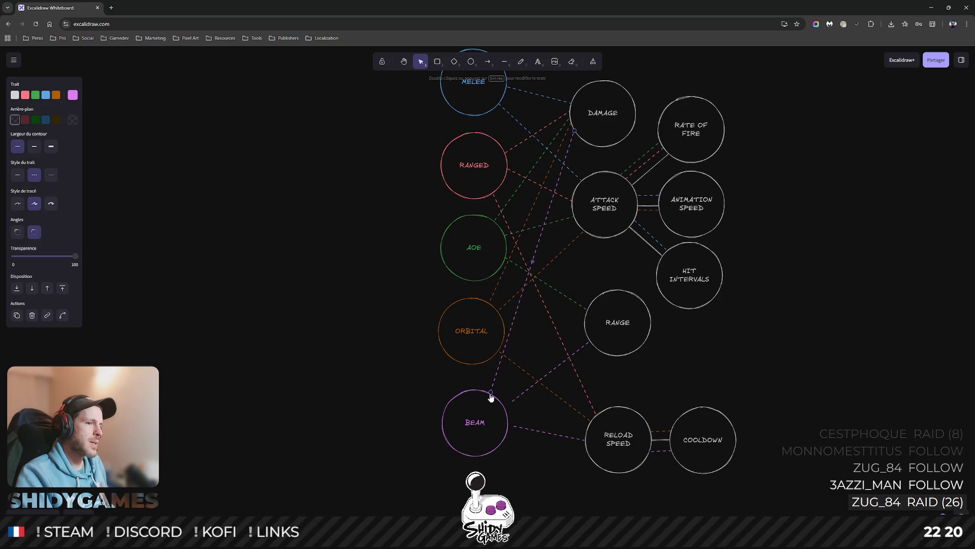
{"action": "left_click", "coordinate": [511, 403]}
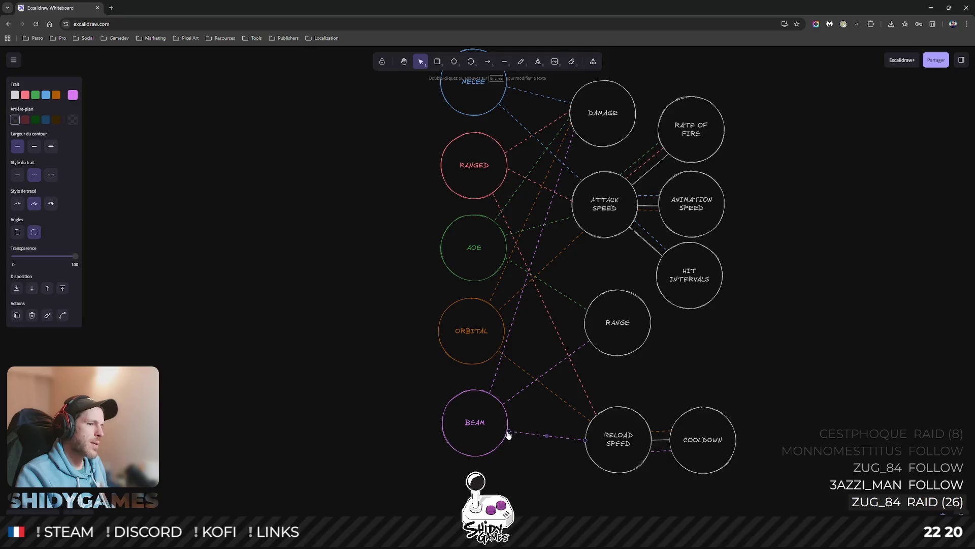
{"action": "left_click", "coordinate": [729, 351]}
{"action": "left_click_drag", "start_coordinate": [701, 352], "coordinate": [709, 389]}
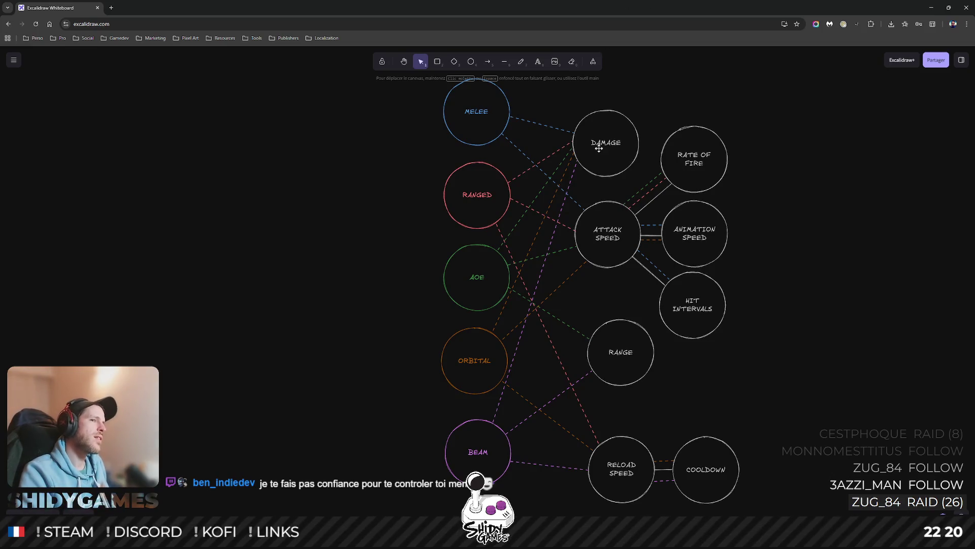
{"action": "left_click", "coordinate": [477, 194]}
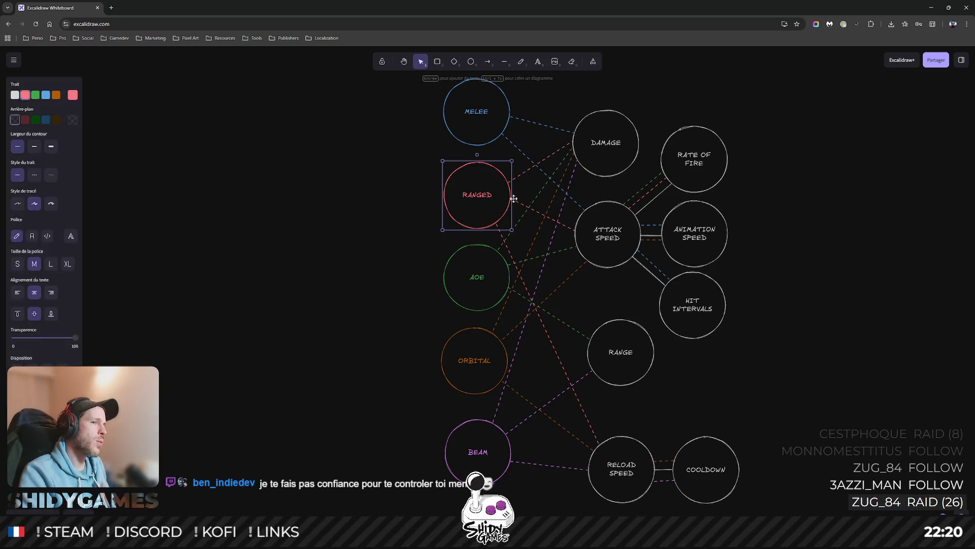
{"action": "left_click", "coordinate": [583, 161]}
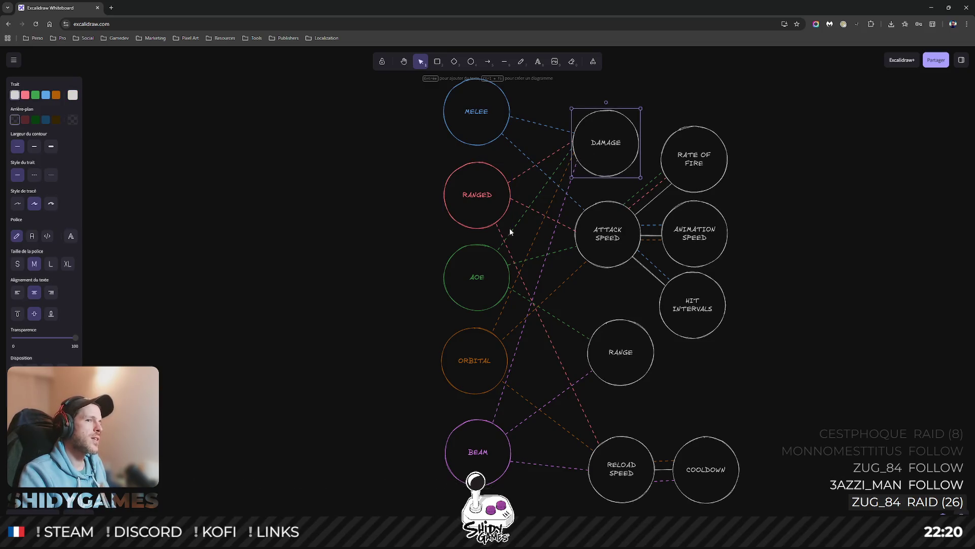
{"action": "left_click", "coordinate": [606, 239]}
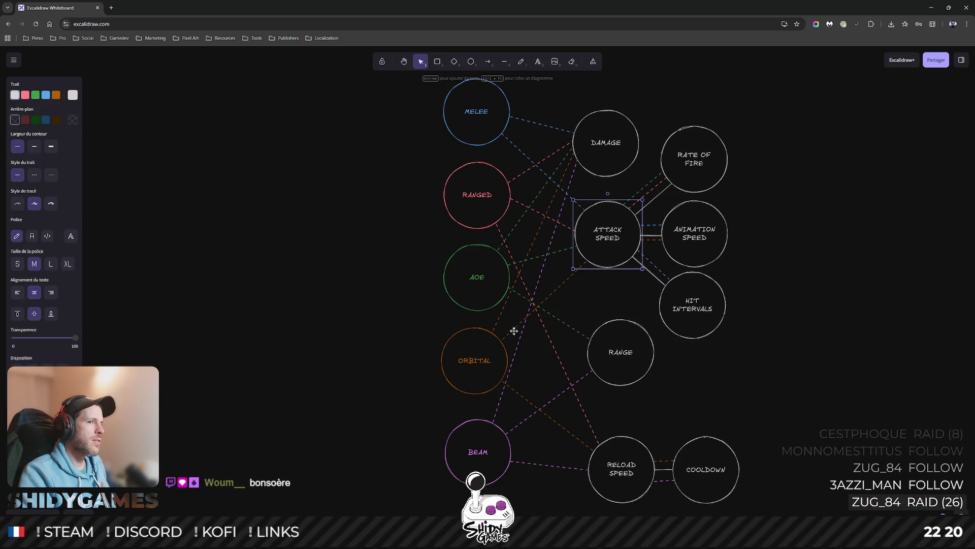
{"action": "left_click", "coordinate": [488, 283]}
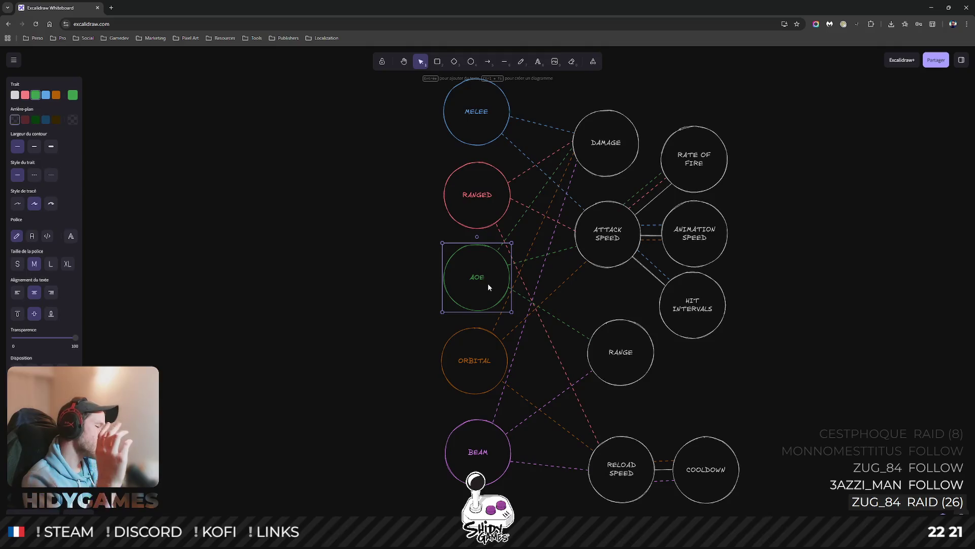
{"action": "left_click", "coordinate": [506, 342]}
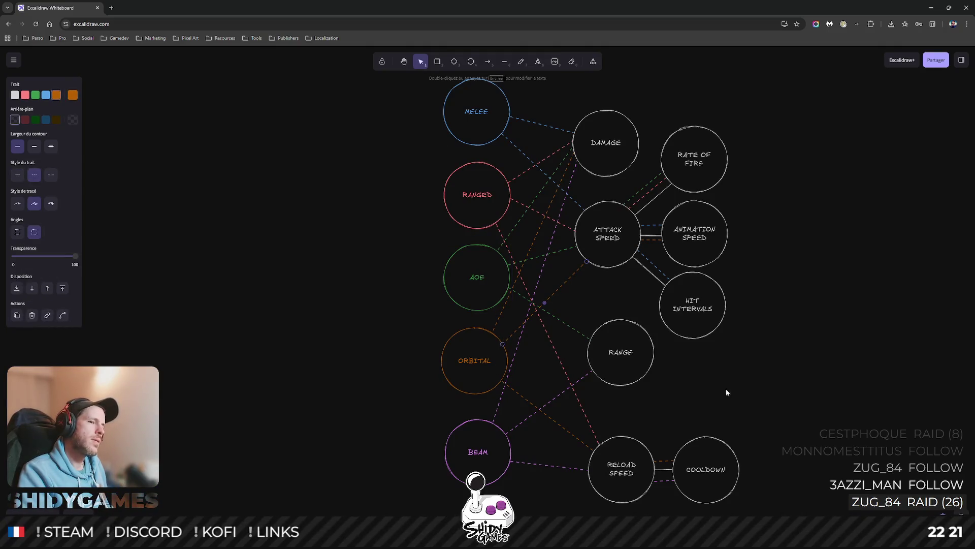
{"action": "left_click", "coordinate": [796, 367]}
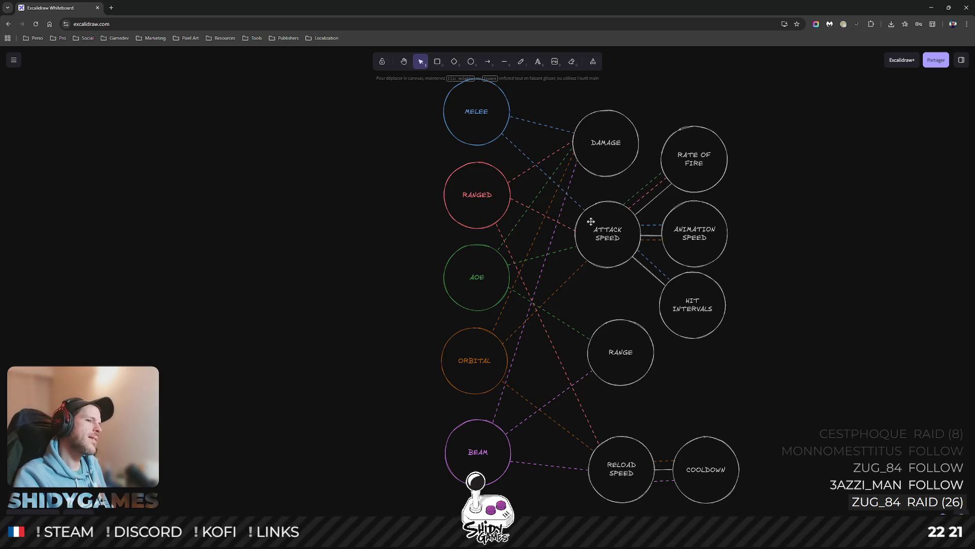
{"action": "left_click", "coordinate": [570, 255]}
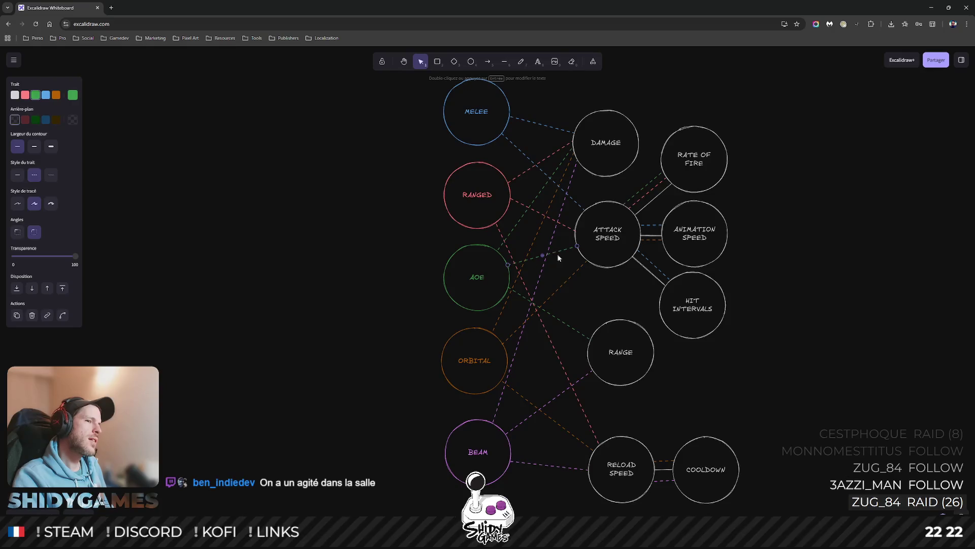
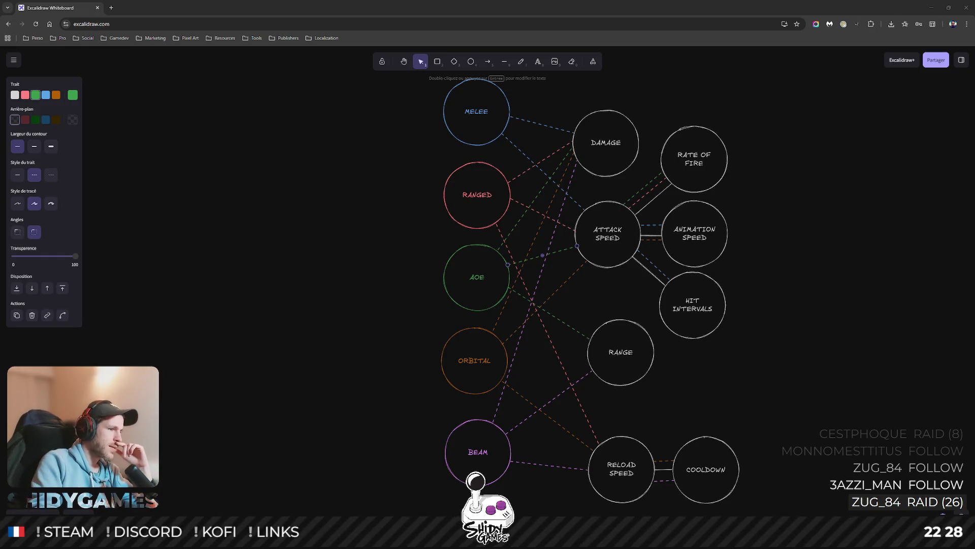
Switch from the browser over to the Blender turret model.
{"action": "key", "text": "alt+Tab"}
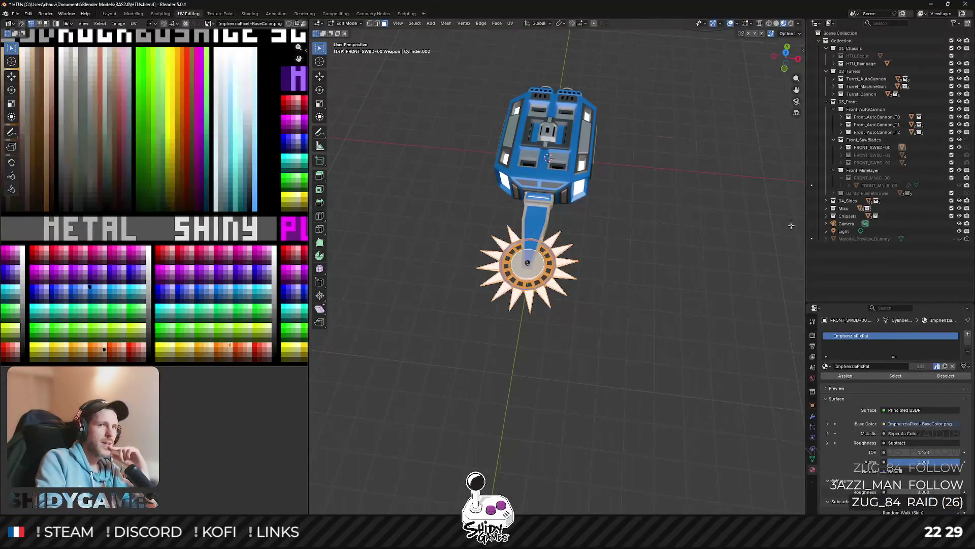
Orbit the turret, reveal the Guardians collection under Misc, then hide the guardian discs again.
{"action": "middle_click", "coordinate": [655, 275]}
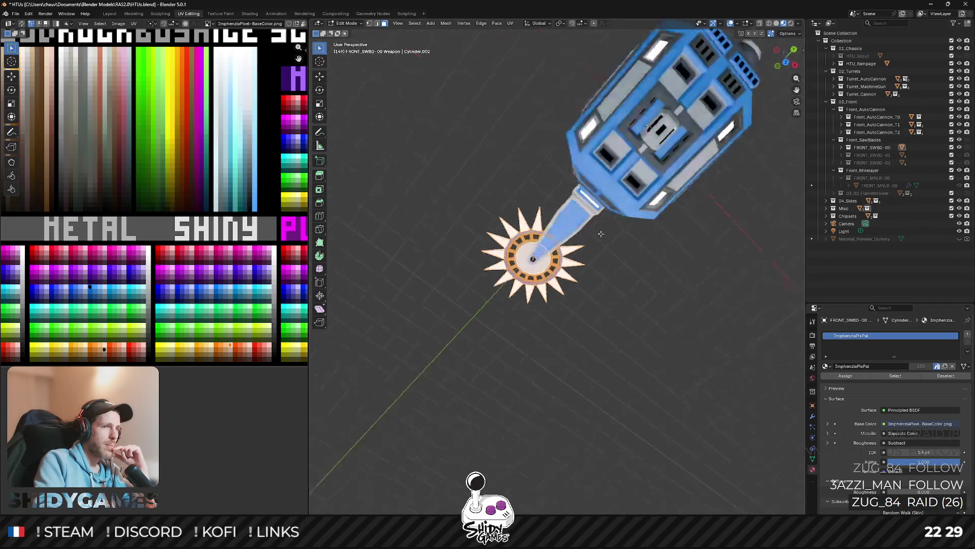
{"action": "left_click_drag", "start_coordinate": [483, 351], "coordinate": [534, 306]}
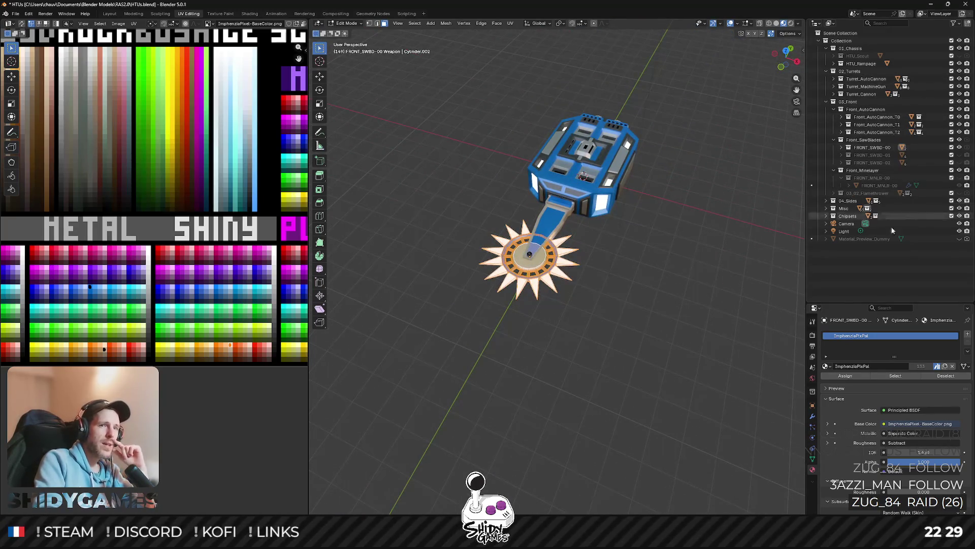
{"action": "left_click", "coordinate": [828, 210]}
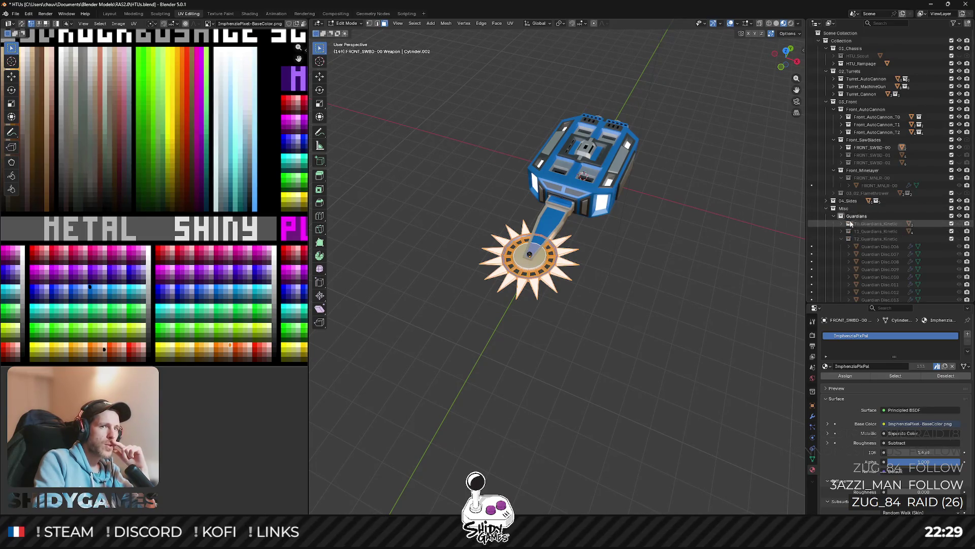
{"action": "left_click", "coordinate": [964, 239]}
{"action": "scroll", "coordinate": [648, 190], "scroll_direction": "down", "scroll_amount": 2}
{"action": "scroll", "coordinate": [685, 213], "scroll_direction": "down", "scroll_amount": 3}
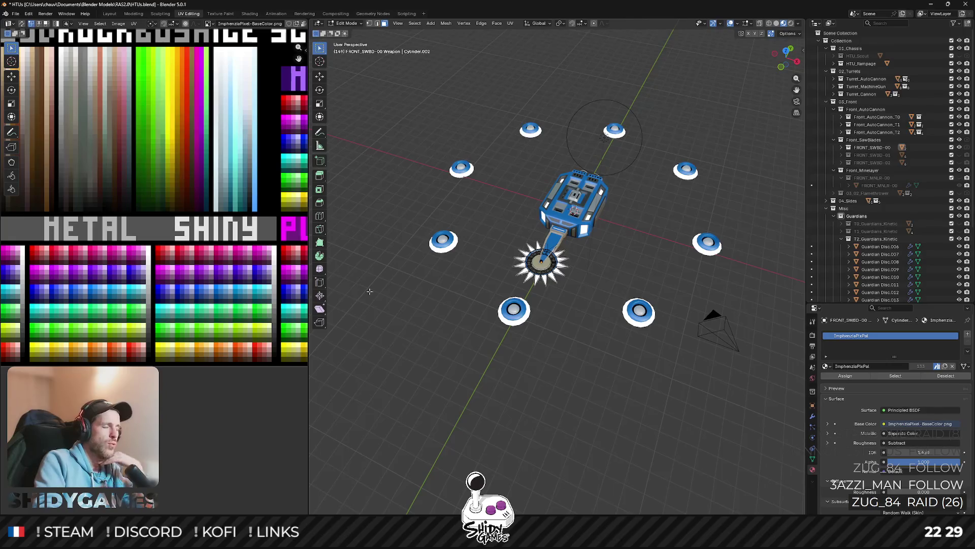
{"action": "left_click", "coordinate": [959, 238]}
{"action": "key", "text": "alt+Tab"}
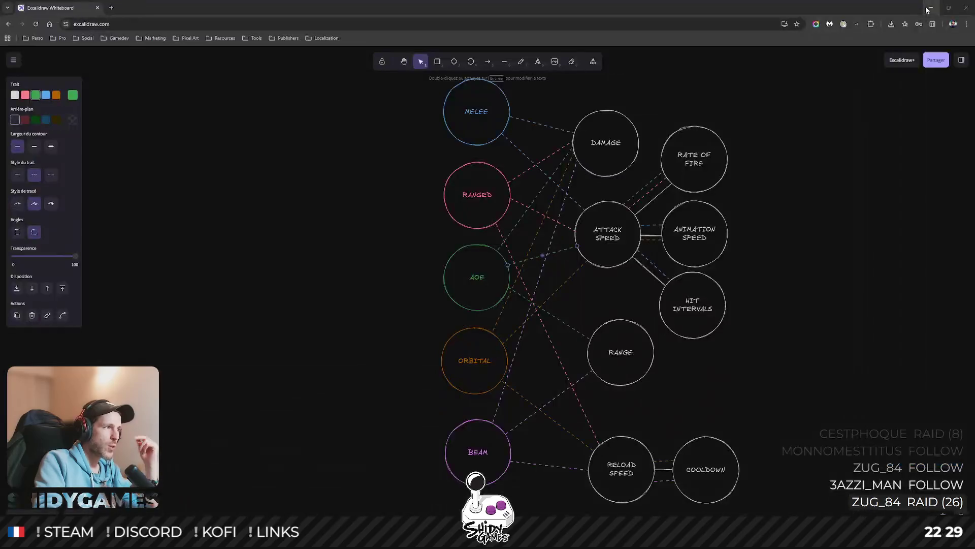
{"action": "left_click", "coordinate": [475, 184]}
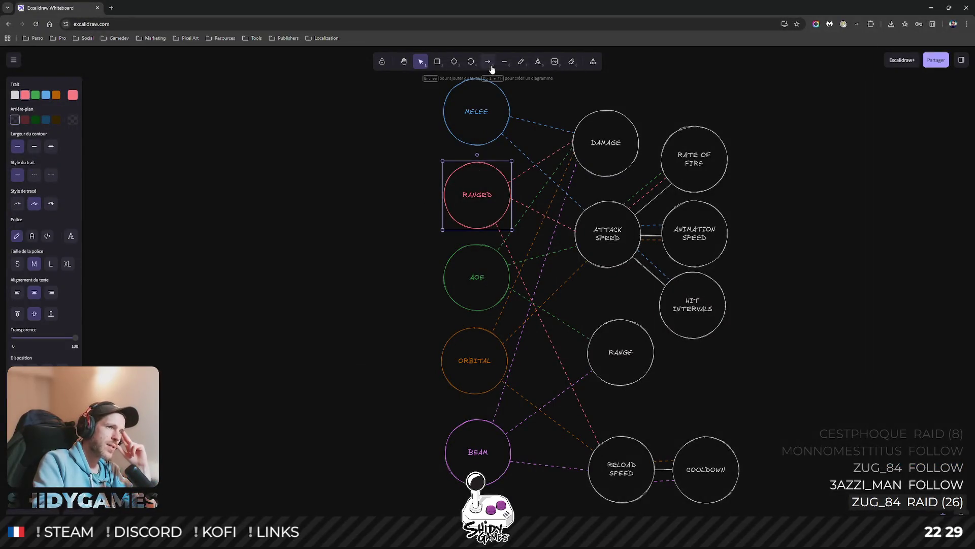
{"action": "left_click", "coordinate": [479, 118]}
{"action": "left_click_drag", "start_coordinate": [478, 213], "coordinate": [445, 210]}
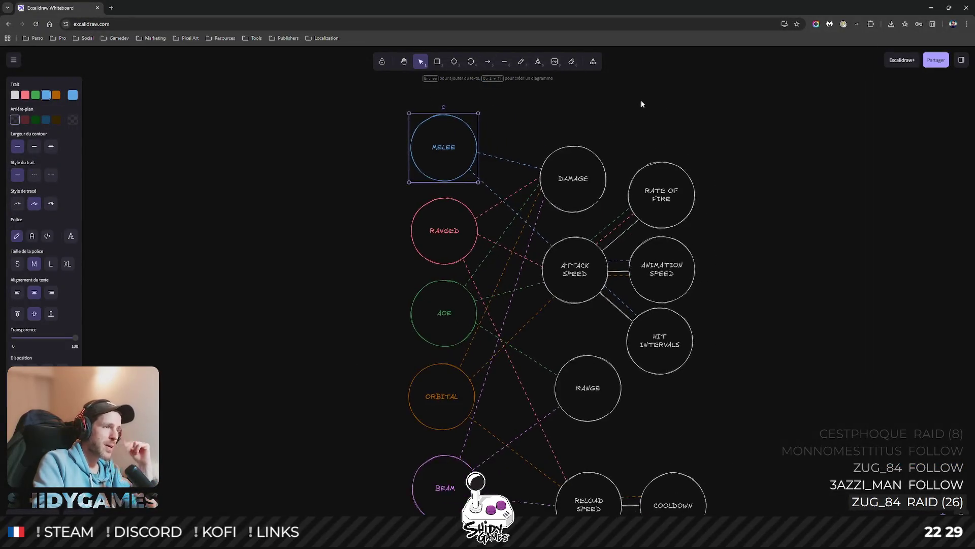
{"action": "scroll", "coordinate": [644, 100], "scroll_direction": "up", "scroll_amount": 2}
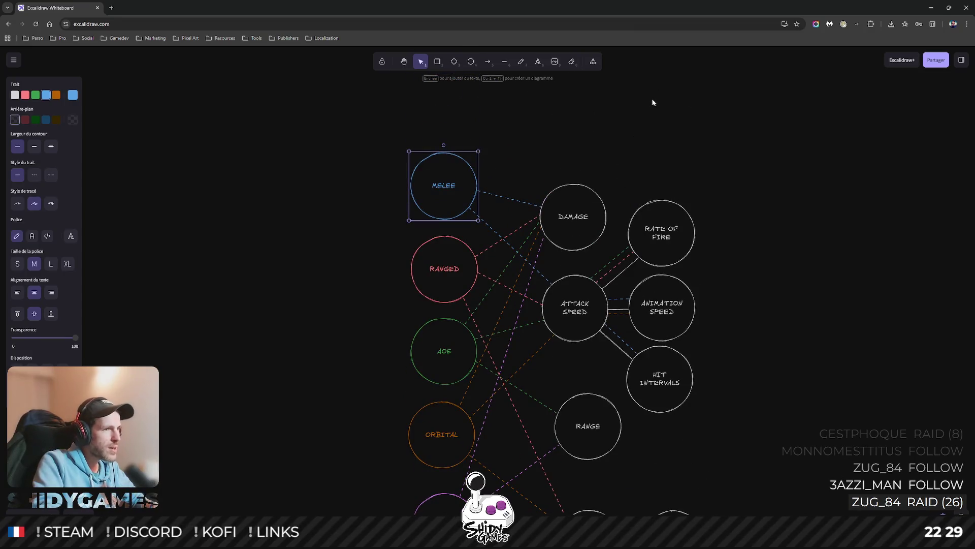
{"action": "scroll", "coordinate": [651, 98], "scroll_direction": "down", "scroll_amount": 2}
{"action": "mouse_move", "coordinate": [647, 119]}
{"action": "left_mouse_down"}
{"action": "mouse_move", "coordinate": [671, 149]}
{"action": "mouse_move", "coordinate": [648, 152]}
{"action": "left_mouse_up"}
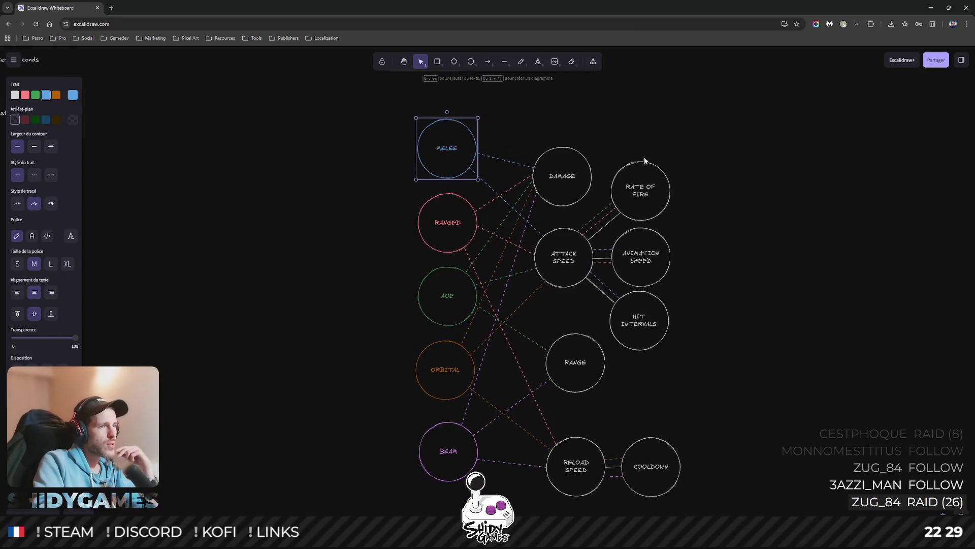
{"action": "left_click_drag", "start_coordinate": [697, 178], "coordinate": [689, 167]}
{"action": "left_click_drag", "start_coordinate": [752, 161], "coordinate": [725, 165]}
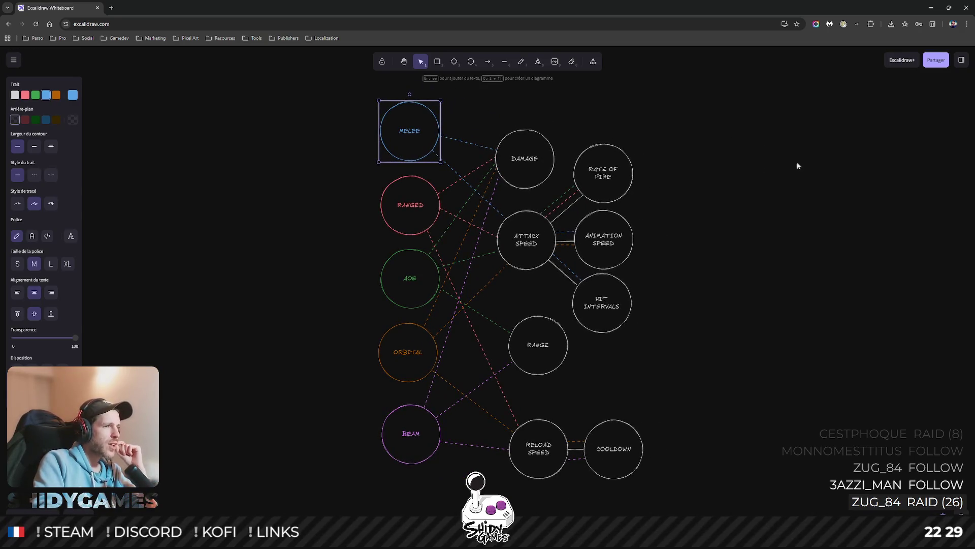
{"action": "left_click", "coordinate": [719, 149]}
{"action": "left_click_drag", "start_coordinate": [737, 138], "coordinate": [677, 131]}
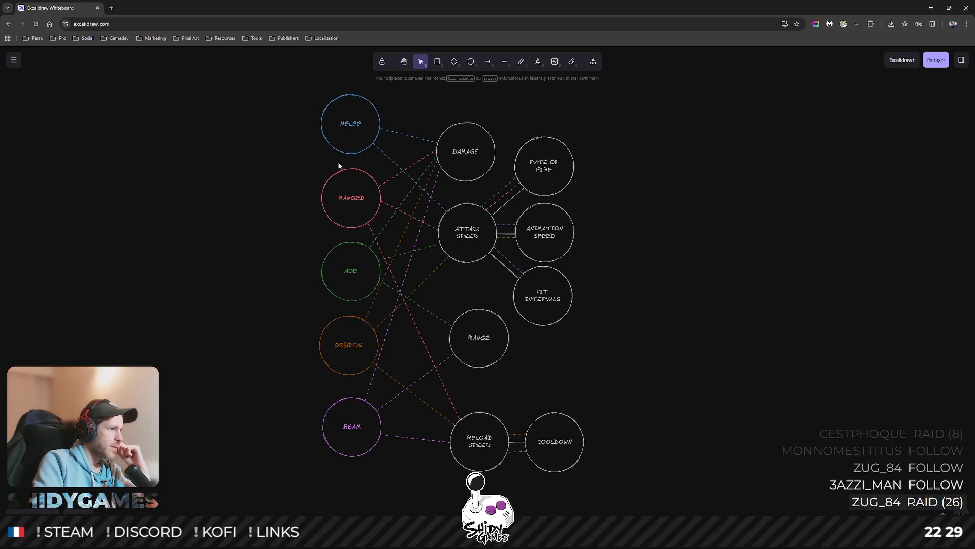
{"action": "left_click", "coordinate": [360, 121]}
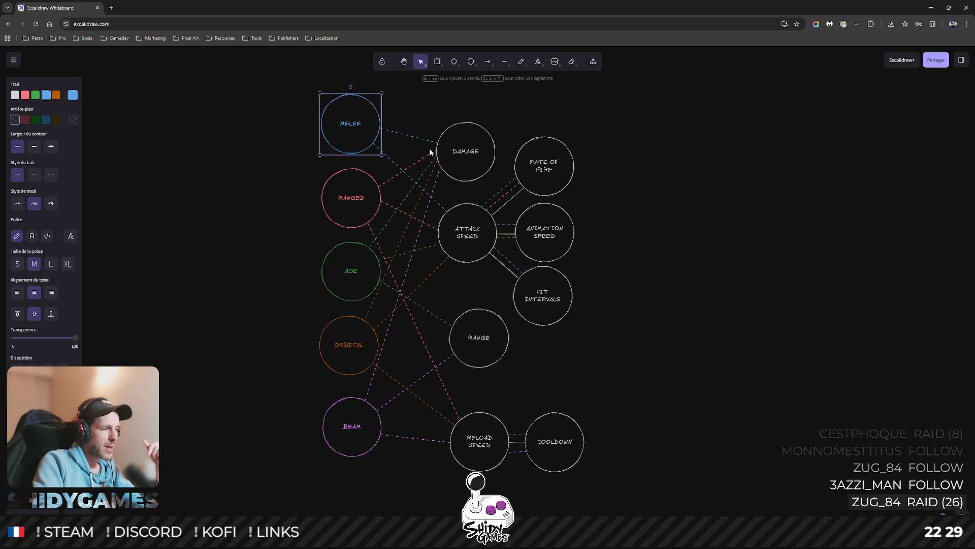
{"action": "left_click", "coordinate": [675, 164]}
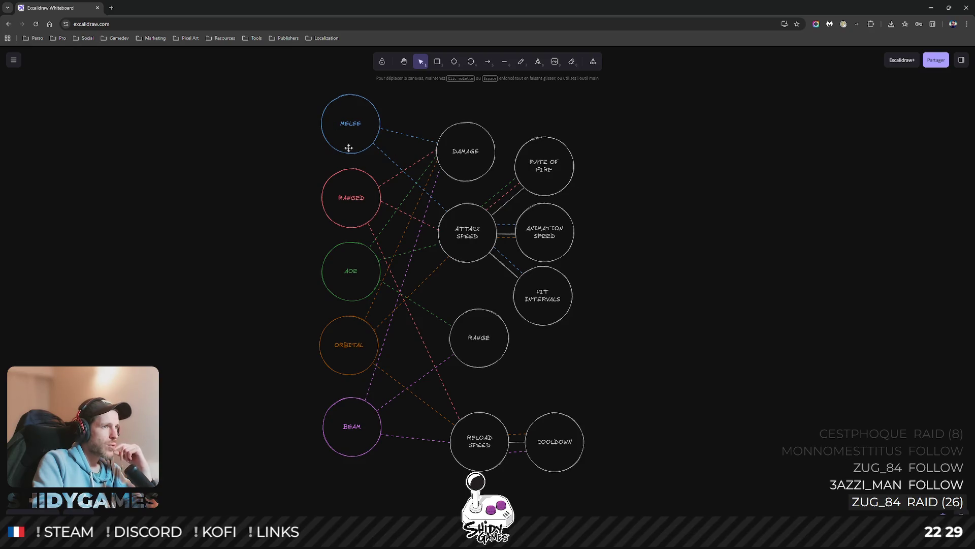
{"action": "left_click", "coordinate": [360, 134]}
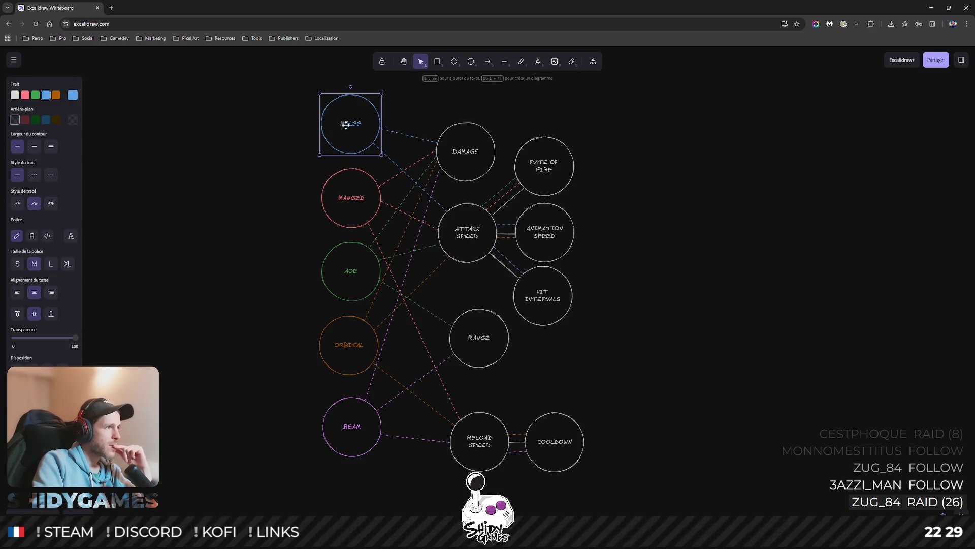
{"action": "left_click", "coordinate": [396, 134]}
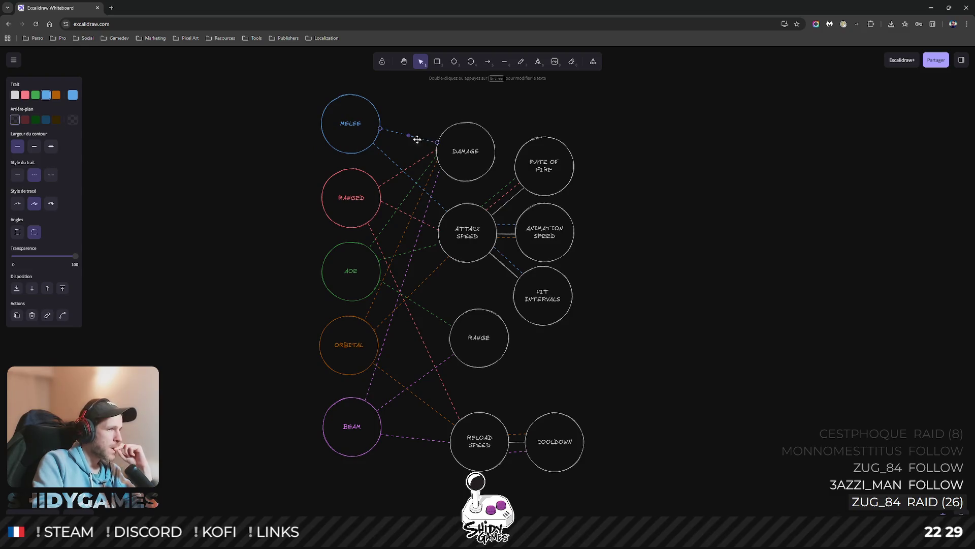
{"action": "left_click", "coordinate": [446, 205]}
{"action": "left_click", "coordinate": [461, 222]}
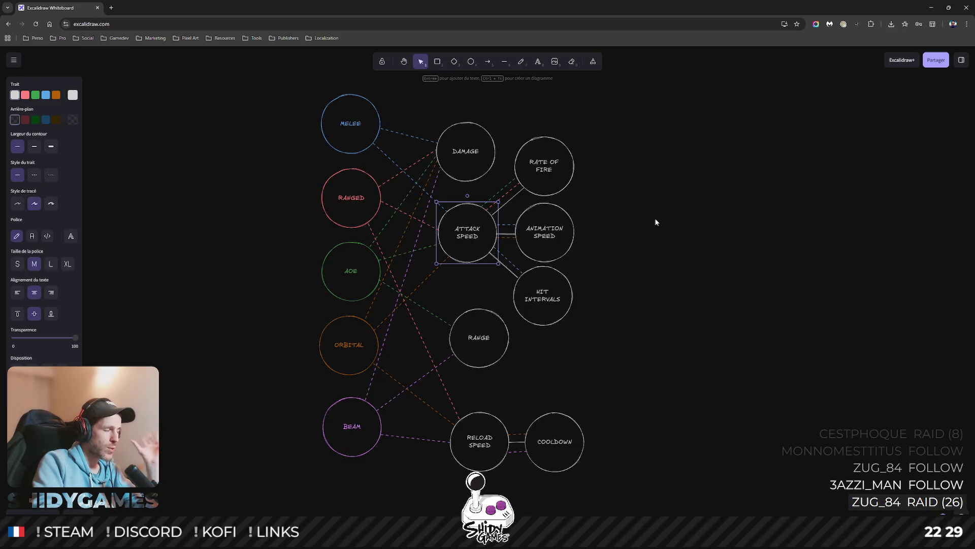
{"action": "left_click", "coordinate": [670, 263]}
{"action": "scroll", "coordinate": [670, 260], "scroll_direction": "down", "scroll_amount": 1}
{"action": "left_click", "coordinate": [466, 400]}
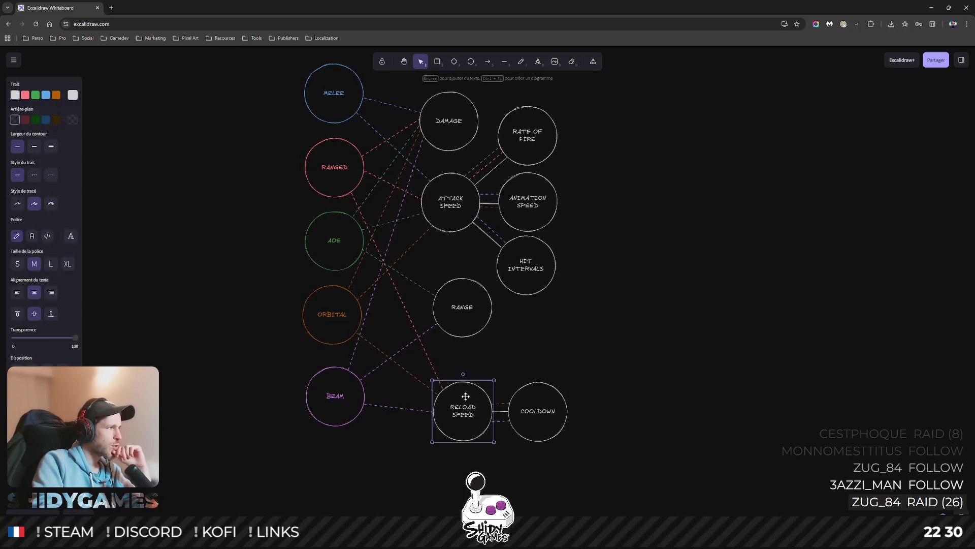
{"action": "left_click", "coordinate": [538, 411]}
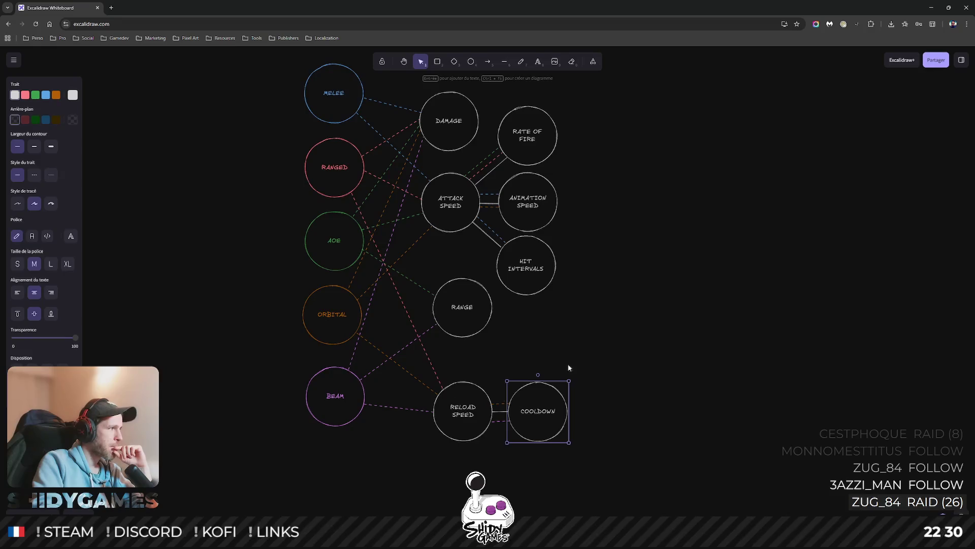
{"action": "left_click", "coordinate": [659, 351]}
{"action": "left_click_drag", "start_coordinate": [662, 353], "coordinate": [450, 445]}
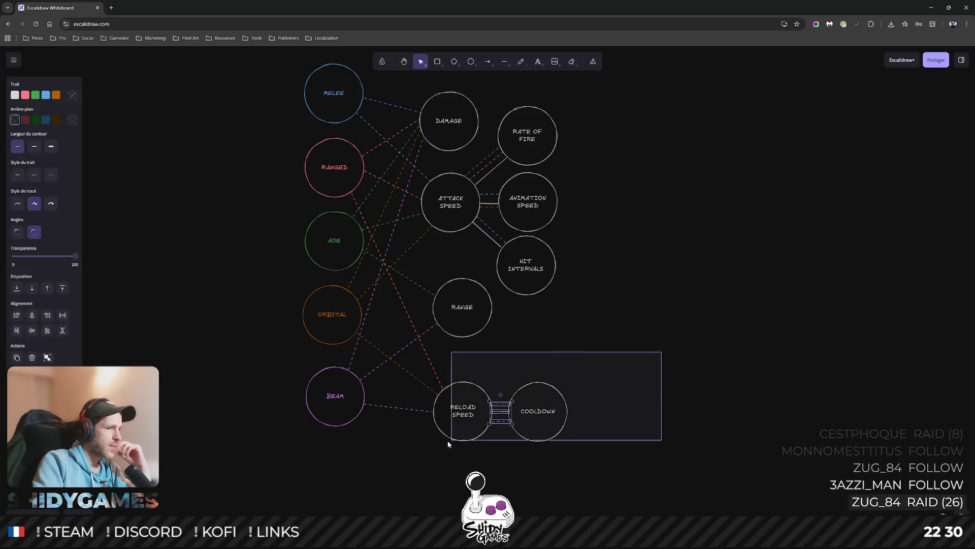
{"action": "left_click", "coordinate": [627, 356]}
{"action": "left_click_drag", "start_coordinate": [610, 234], "coordinate": [637, 243]}
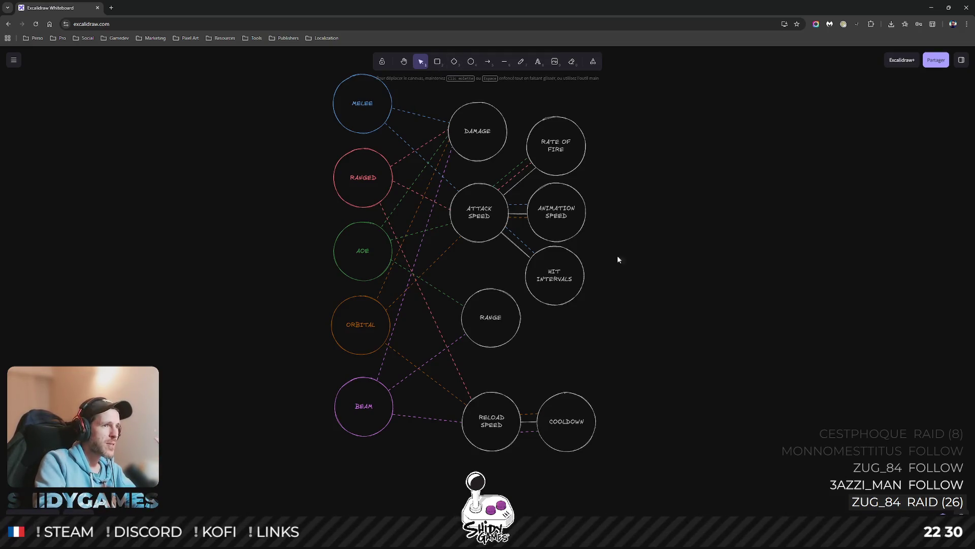
{"action": "scroll", "coordinate": [557, 112], "scroll_direction": "down", "scroll_amount": 1}
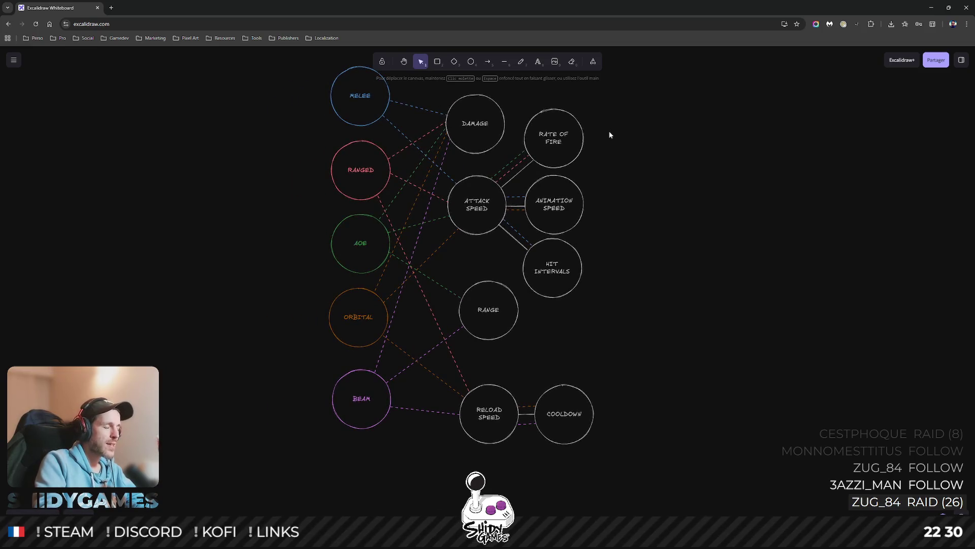
{"action": "scroll", "coordinate": [638, 135], "scroll_direction": "up", "scroll_amount": 1}
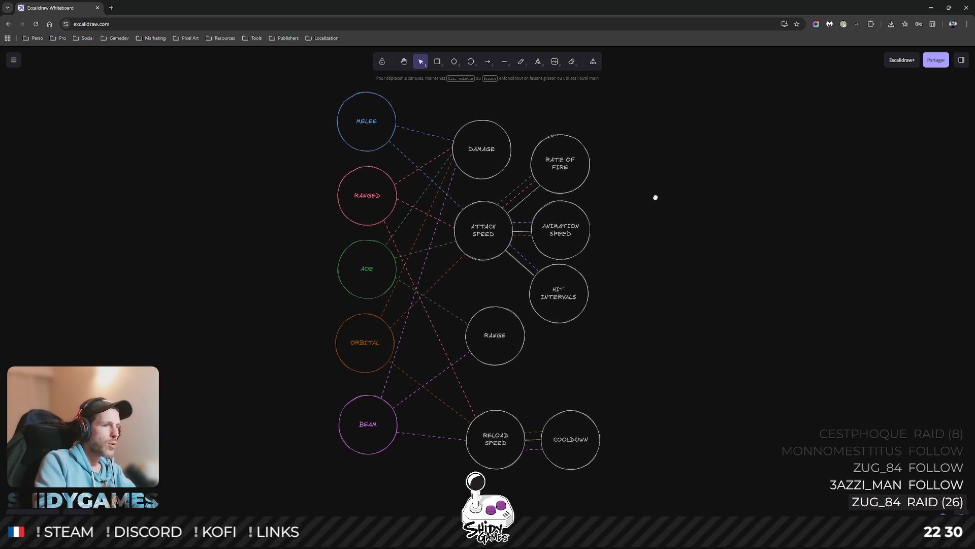
{"action": "scroll", "coordinate": [534, 191], "scroll_direction": "up", "scroll_amount": 1}
{"action": "scroll", "coordinate": [472, 221], "scroll_direction": "up", "scroll_amount": 1}
{"action": "left_click", "coordinate": [518, 228]}
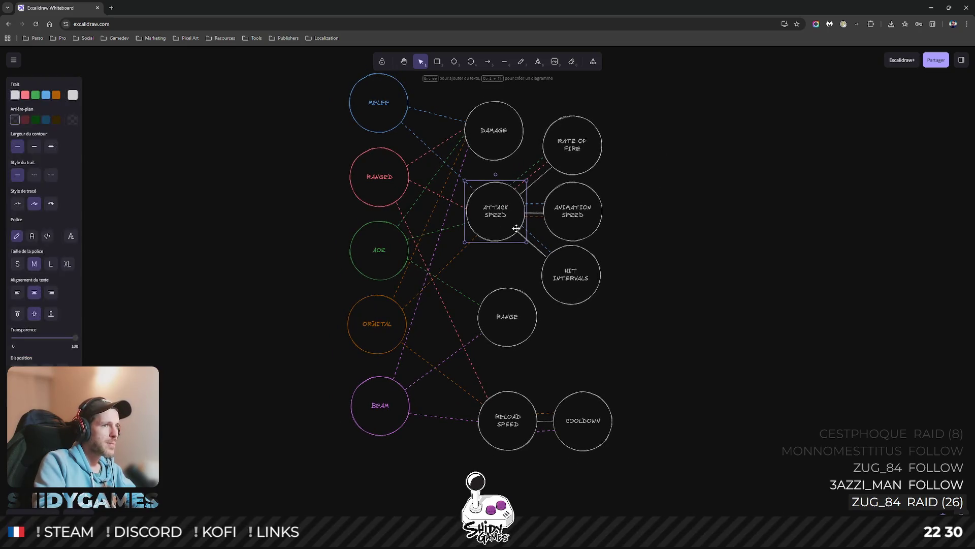
{"action": "left_click", "coordinate": [379, 122]}
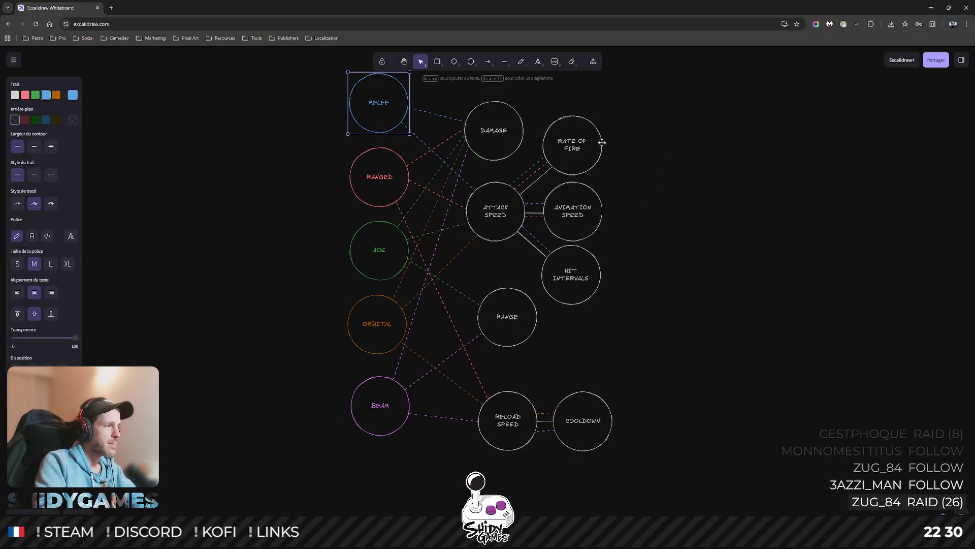
{"action": "left_click", "coordinate": [682, 157]}
{"action": "left_click", "coordinate": [505, 149]}
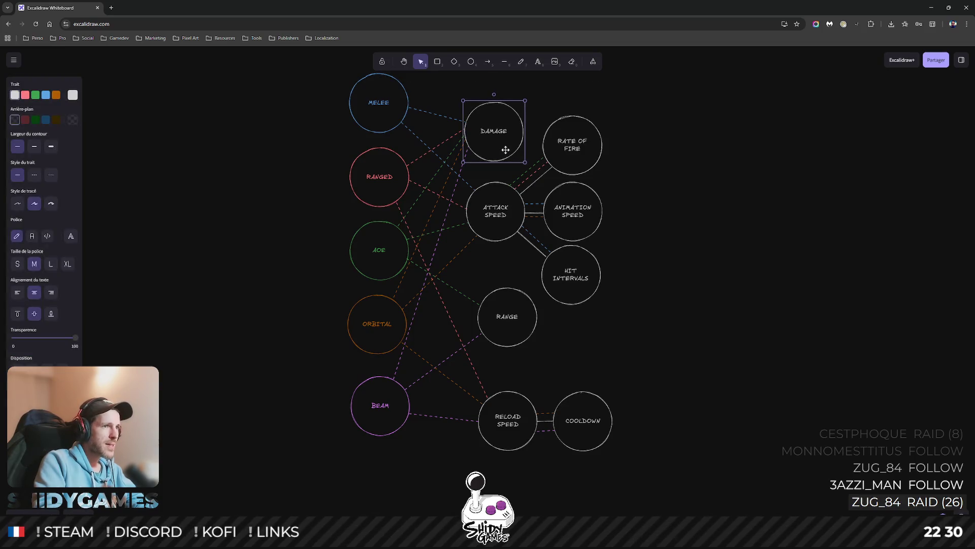
{"action": "left_click", "coordinate": [639, 185]}
{"action": "scroll", "coordinate": [644, 176], "scroll_direction": "right", "scroll_amount": 2}
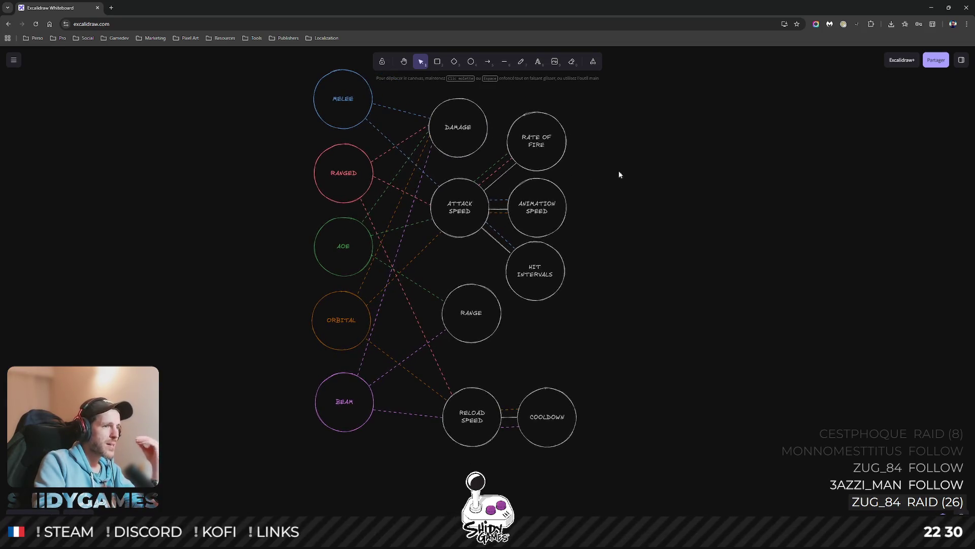
{"action": "left_click", "coordinate": [350, 115]}
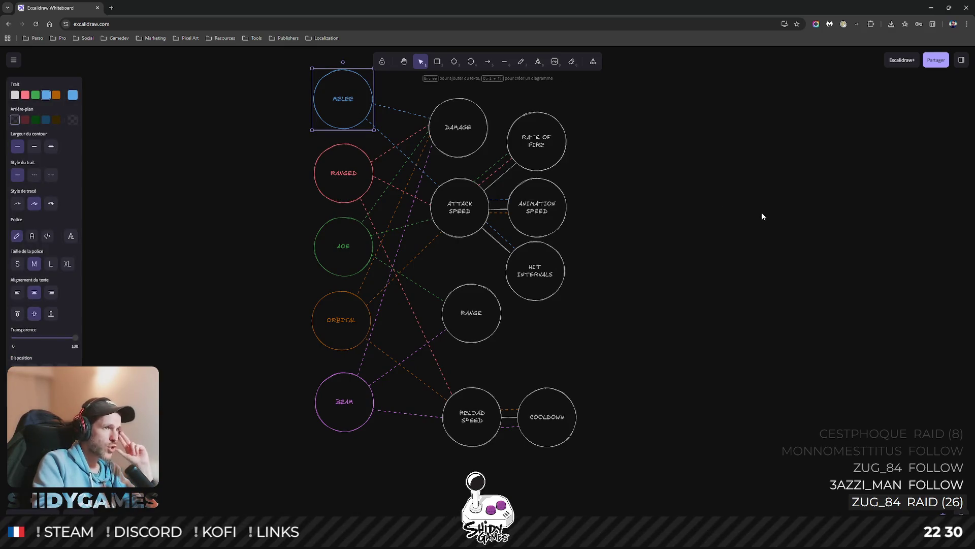
{"action": "left_click", "coordinate": [653, 252]}
{"action": "left_click", "coordinate": [341, 107]}
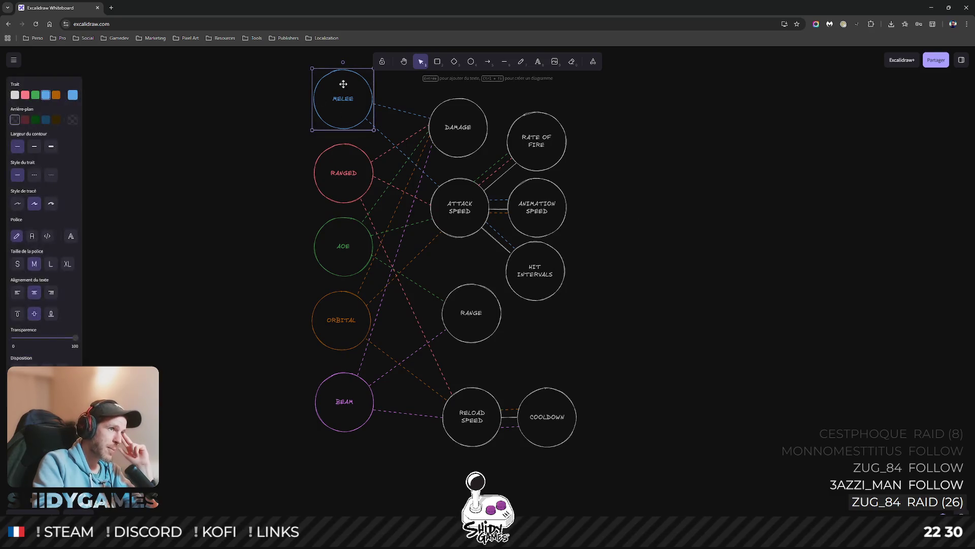
{"action": "left_click", "coordinate": [671, 195]}
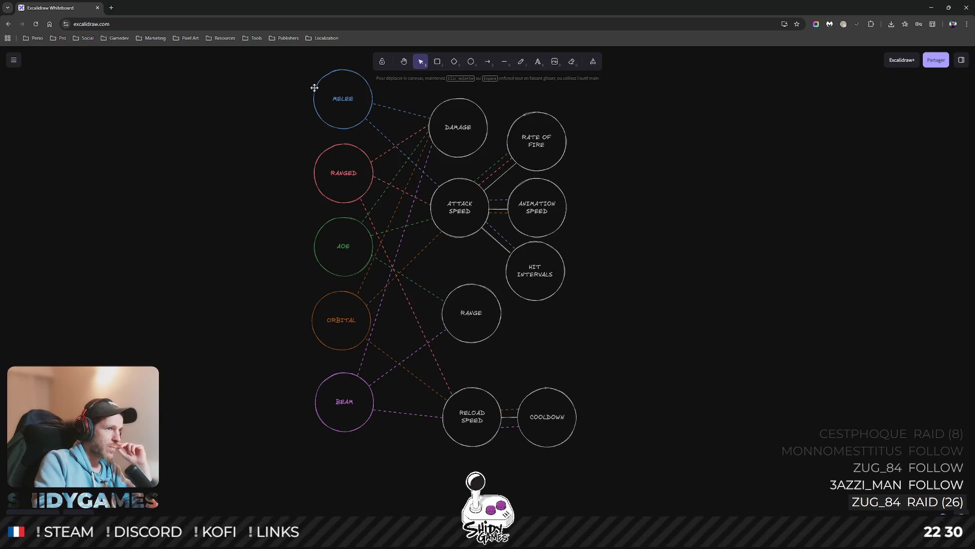
{"action": "left_click", "coordinate": [475, 437]}
{"action": "left_click", "coordinate": [340, 115]}
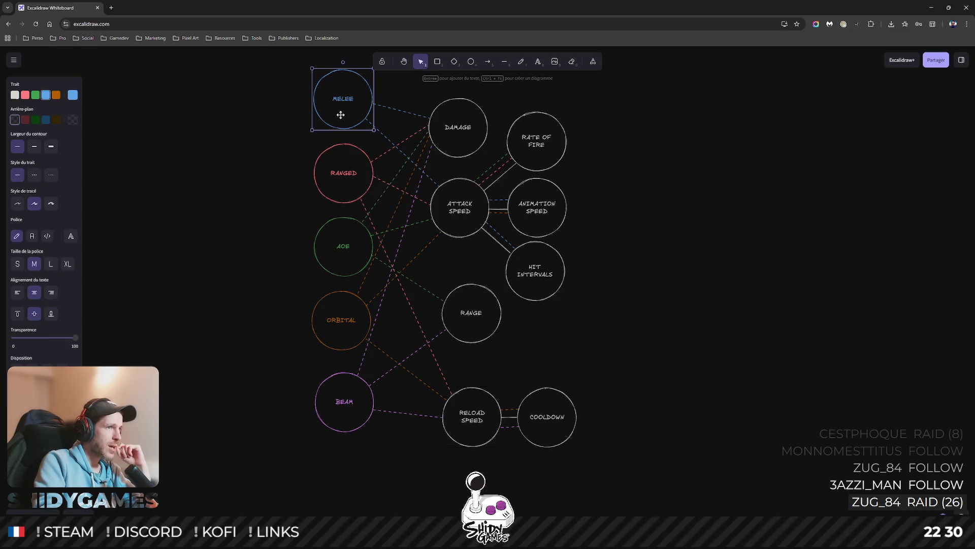
{"action": "left_click", "coordinate": [736, 183]}
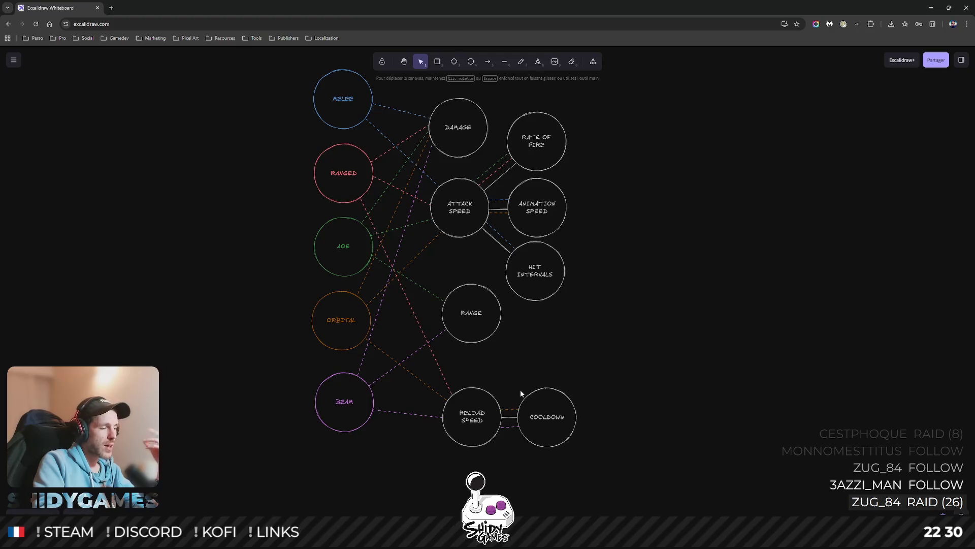
{"action": "left_click", "coordinate": [340, 111]}
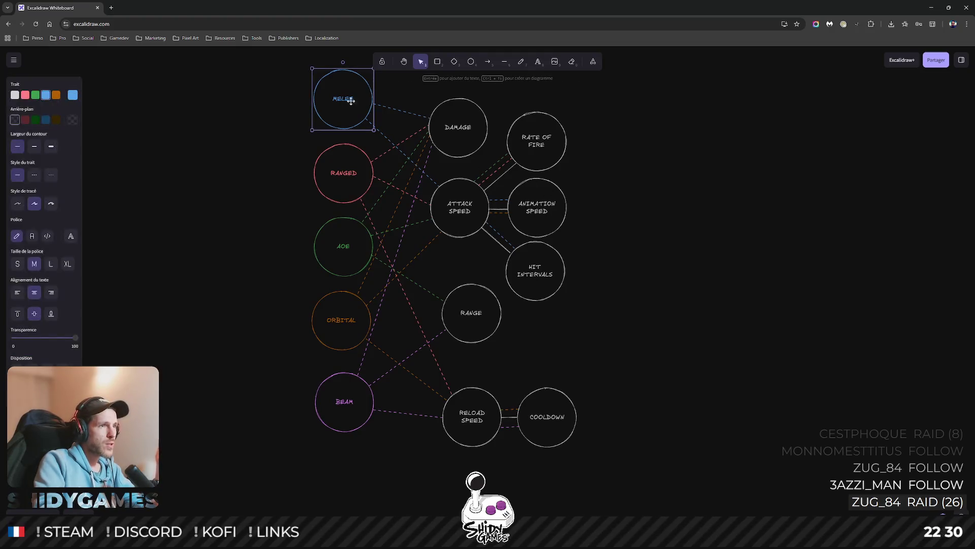
{"action": "left_click", "coordinate": [464, 91]}
{"action": "left_click_drag", "start_coordinate": [469, 95], "coordinate": [457, 420]}
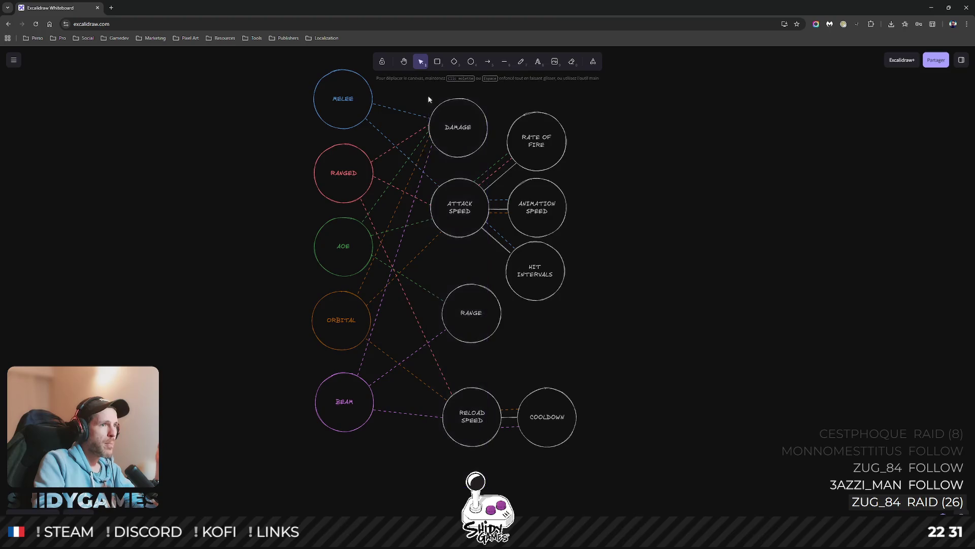
{"action": "left_click", "coordinate": [338, 109]}
{"action": "left_click", "coordinate": [658, 252]}
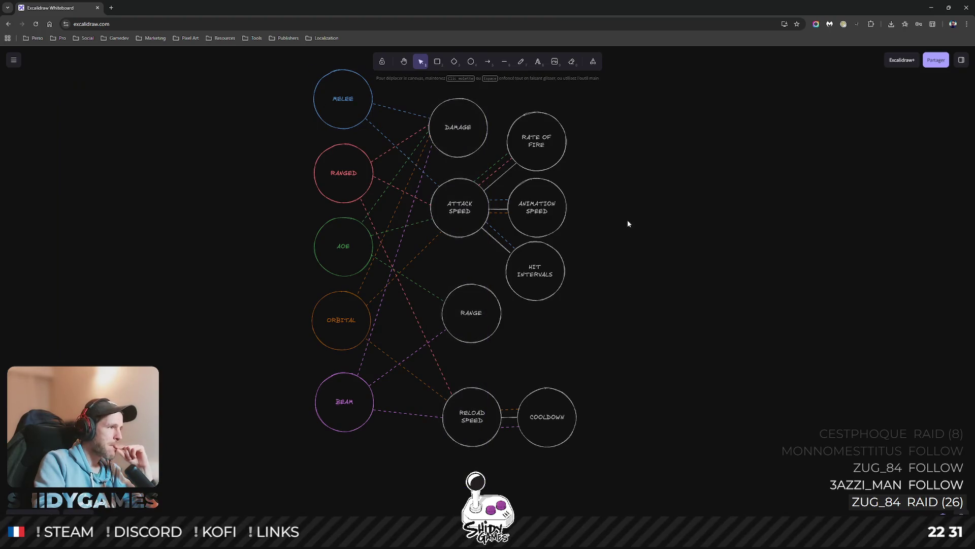
{"action": "left_click_drag", "start_coordinate": [627, 220], "coordinate": [587, 190]}
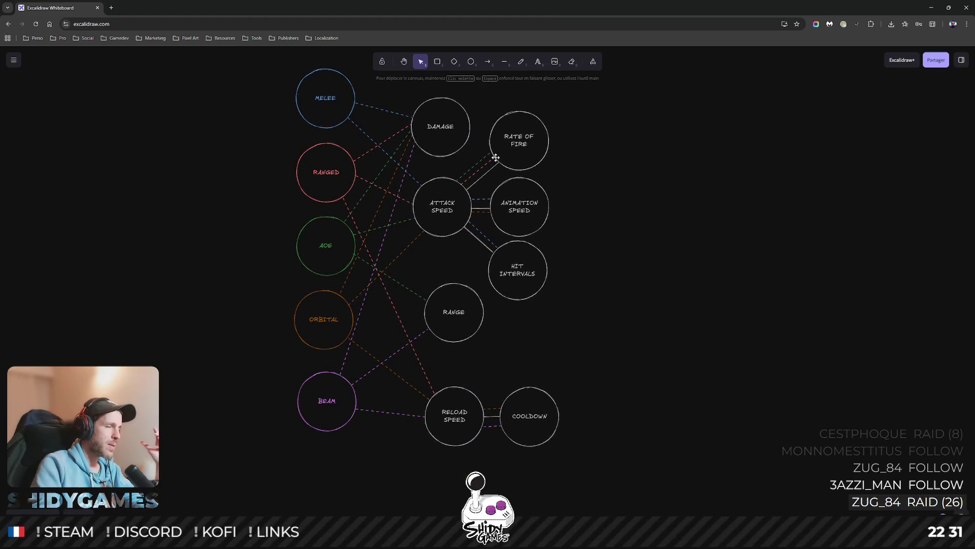
{"action": "left_click_drag", "start_coordinate": [660, 191], "coordinate": [646, 204]}
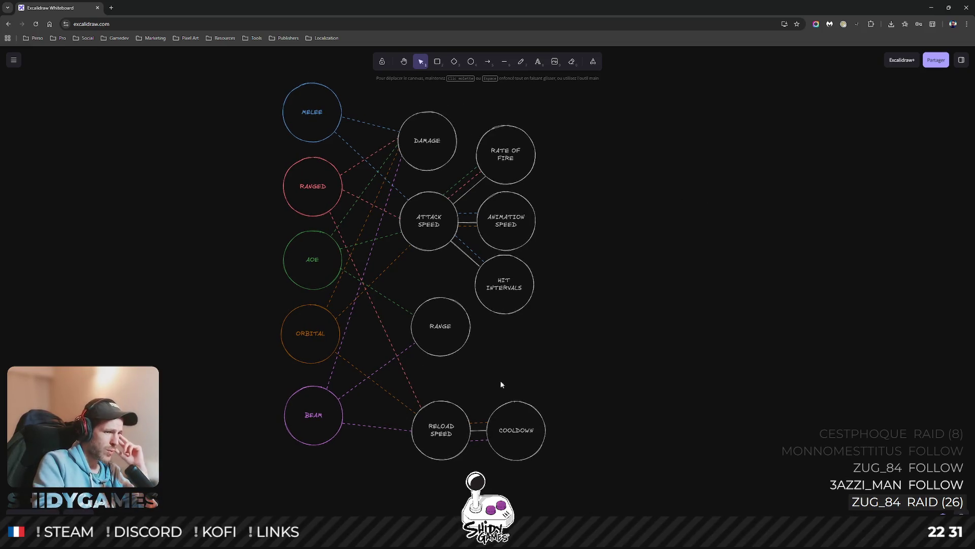
{"action": "left_click_drag", "start_coordinate": [371, 373], "coordinate": [473, 496]}
{"action": "left_click", "coordinate": [609, 397]}
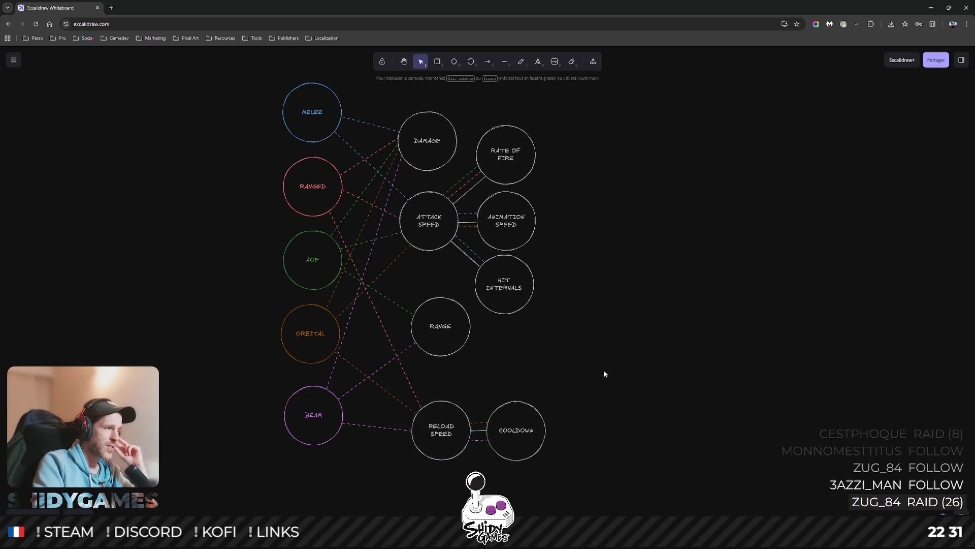
{"action": "middle_click", "coordinate": [604, 370]}
{"action": "left_click_drag", "start_coordinate": [664, 180], "coordinate": [648, 202]}
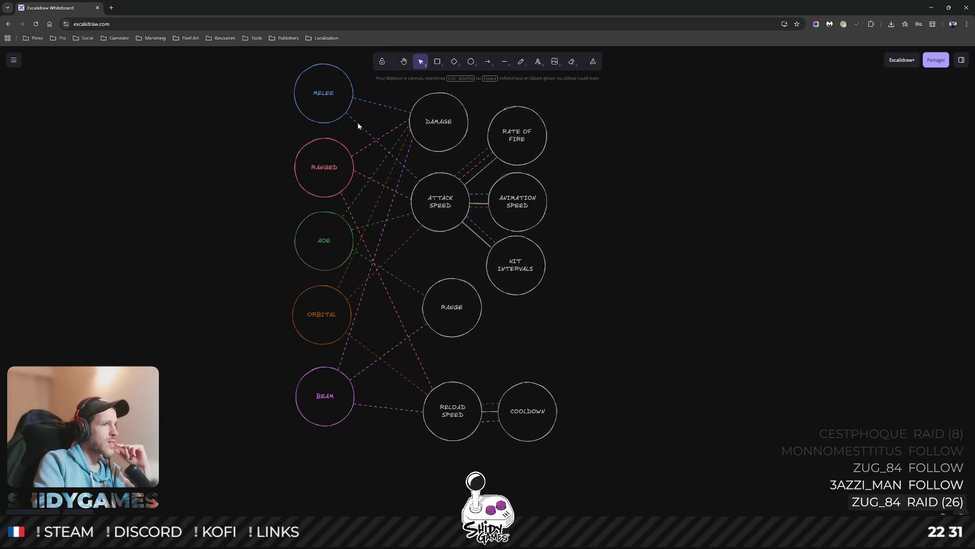
{"action": "left_click", "coordinate": [347, 103]}
{"action": "left_click", "coordinate": [309, 156]}
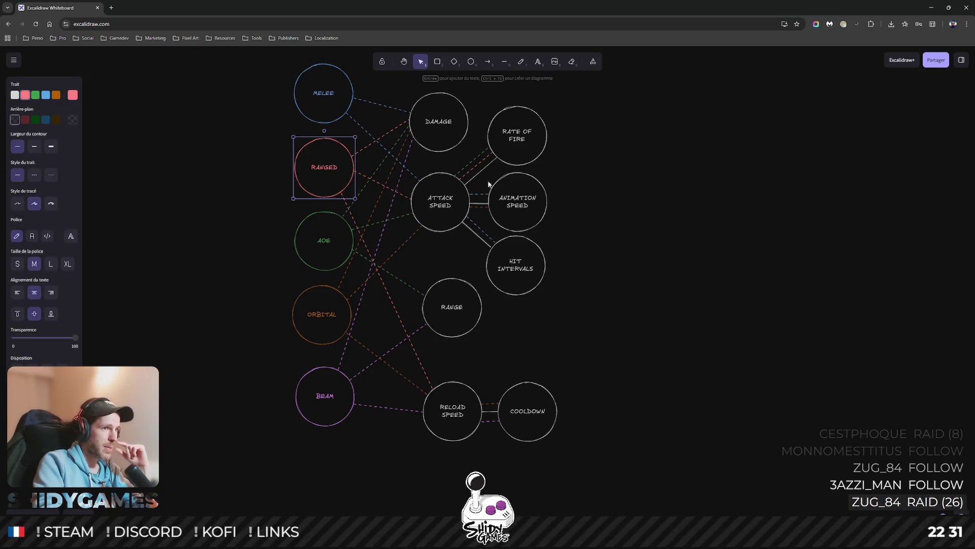
{"action": "left_click", "coordinate": [640, 184]}
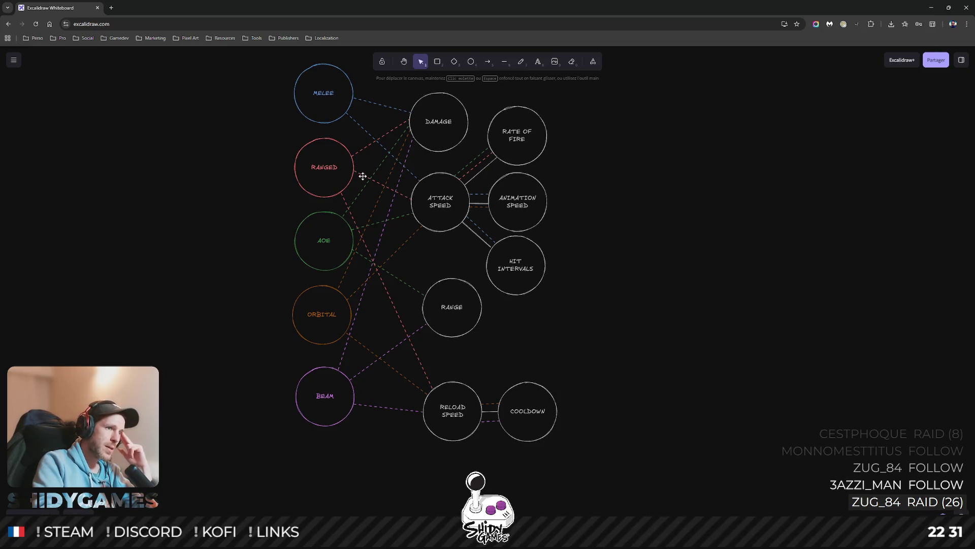
{"action": "left_click", "coordinate": [329, 310]}
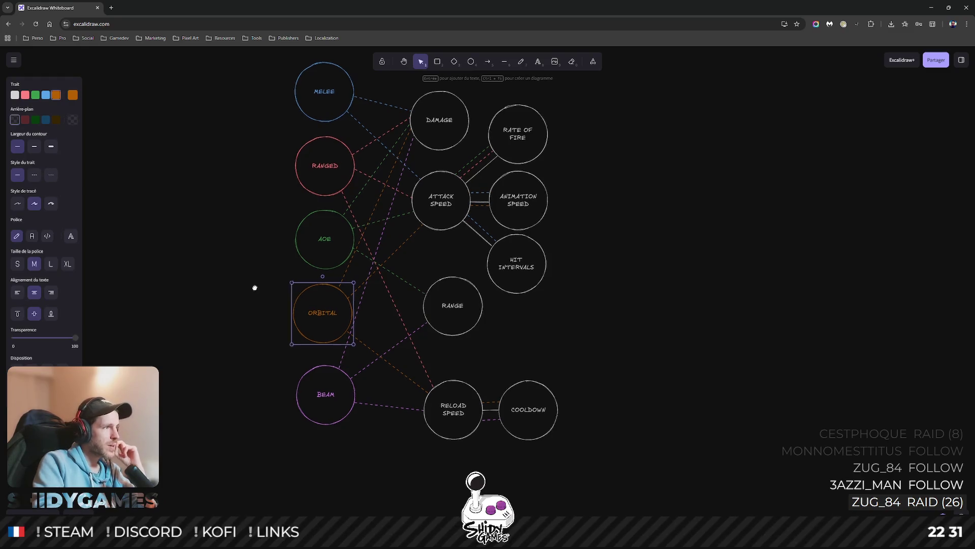
{"action": "scroll", "coordinate": [258, 303], "scroll_direction": "up", "scroll_amount": 1}
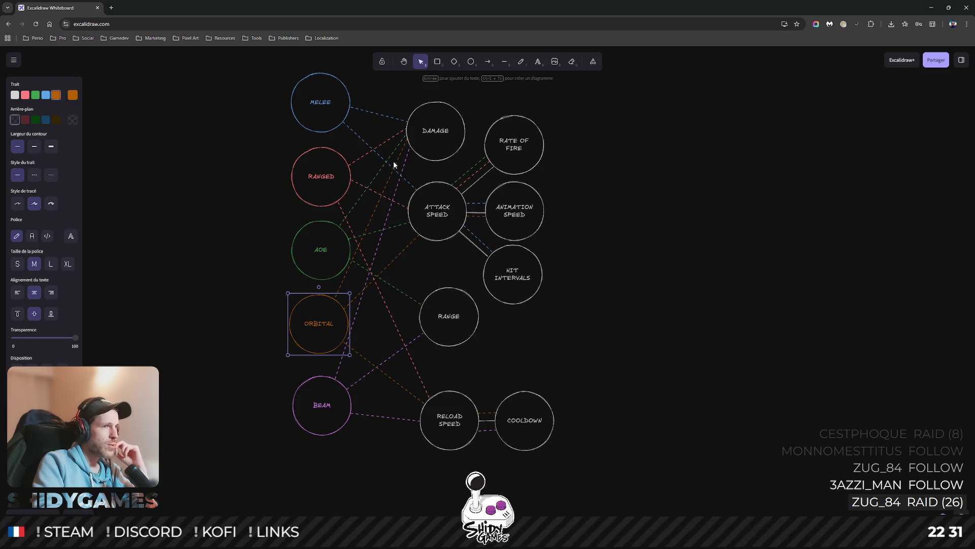
{"action": "left_click", "coordinate": [435, 144]}
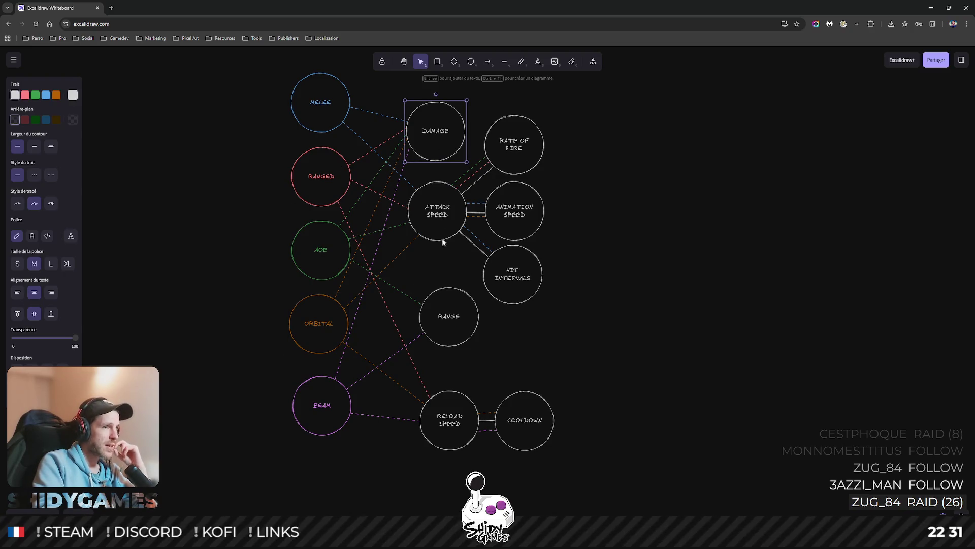
{"action": "left_click", "coordinate": [435, 226]}
{"action": "left_click", "coordinate": [441, 436]}
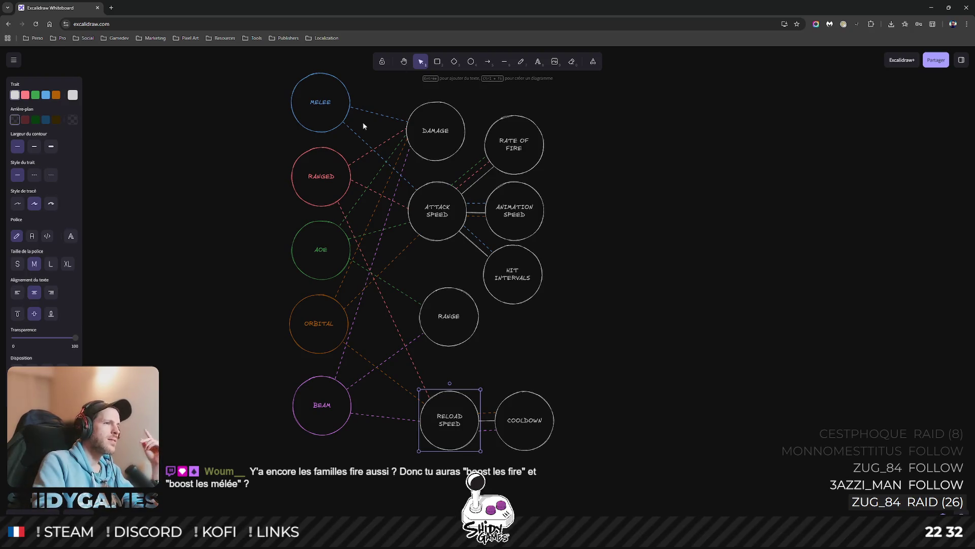
{"action": "left_click", "coordinate": [321, 118]}
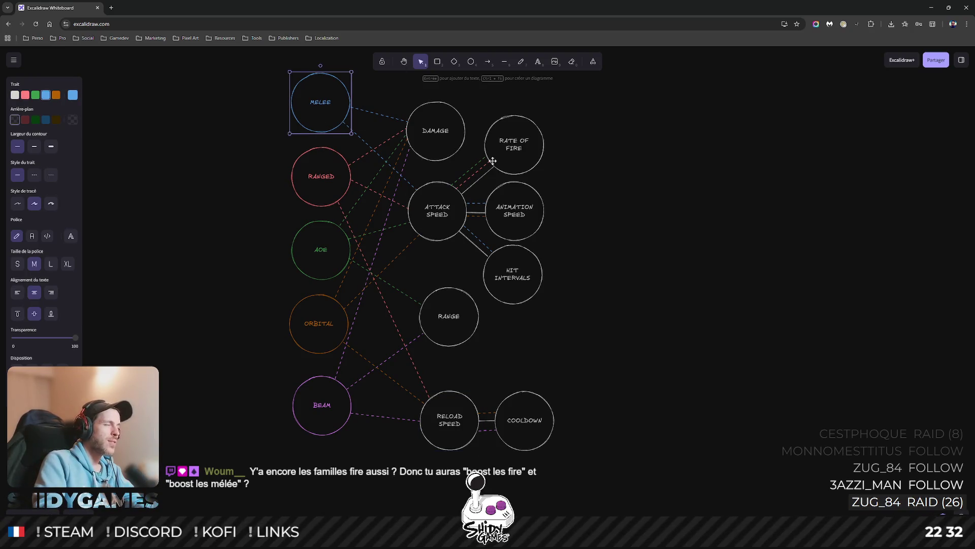
{"action": "left_click", "coordinate": [640, 183]}
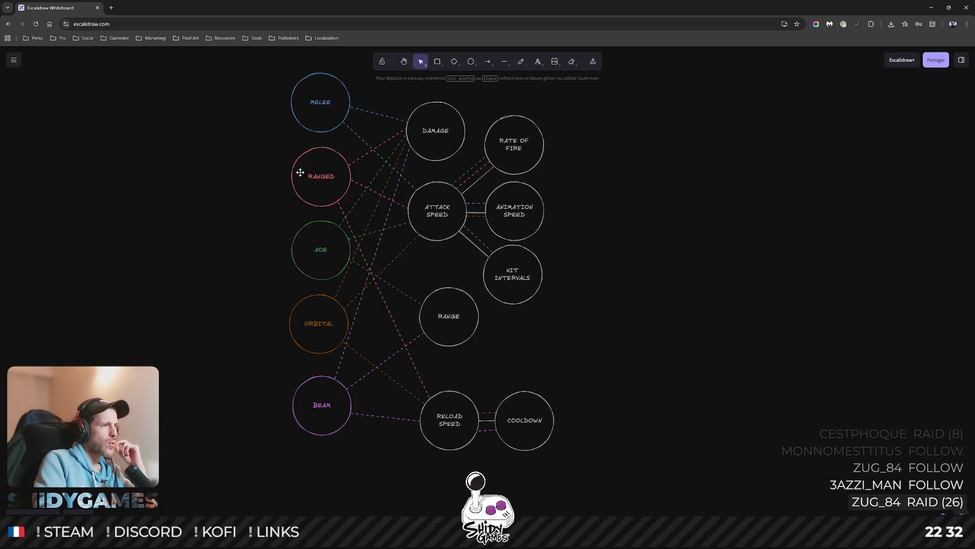
{"action": "left_click_drag", "start_coordinate": [259, 146], "coordinate": [356, 218]}
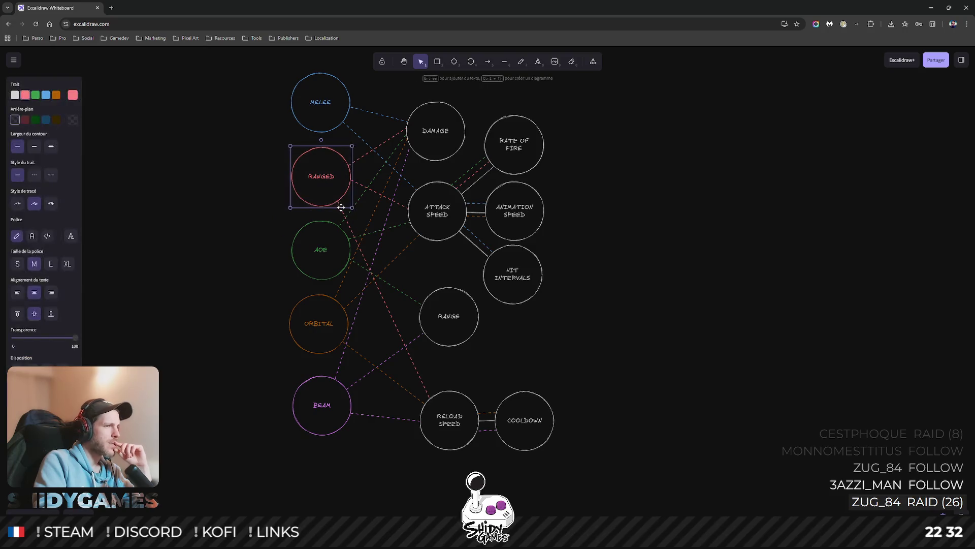
{"action": "left_click", "coordinate": [211, 197]}
{"action": "left_click", "coordinate": [436, 142]}
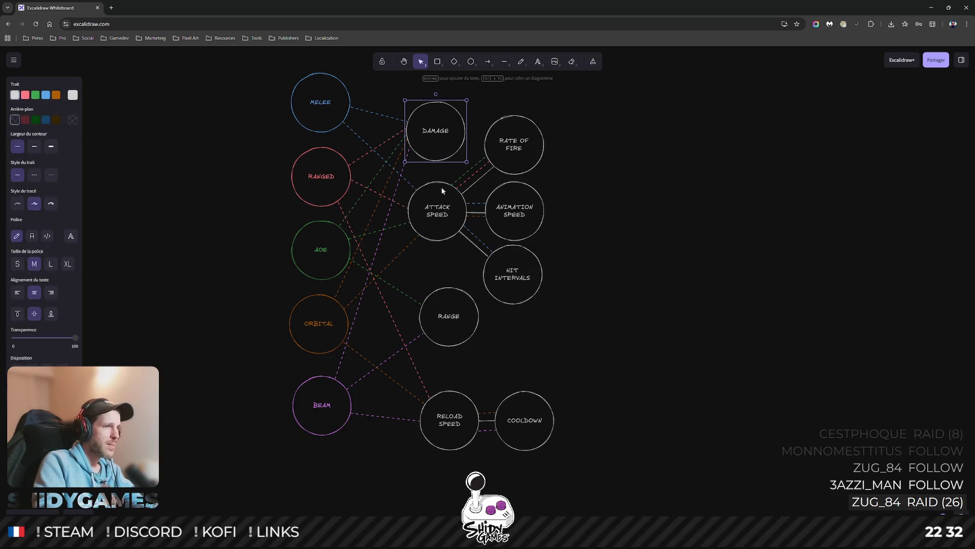
{"action": "left_click", "coordinate": [442, 219]}
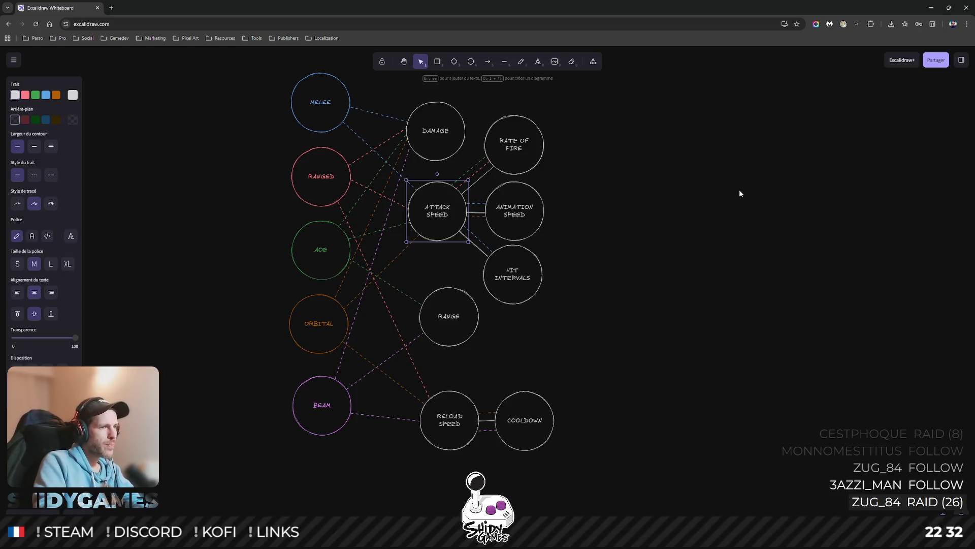
{"action": "left_click", "coordinate": [471, 441]}
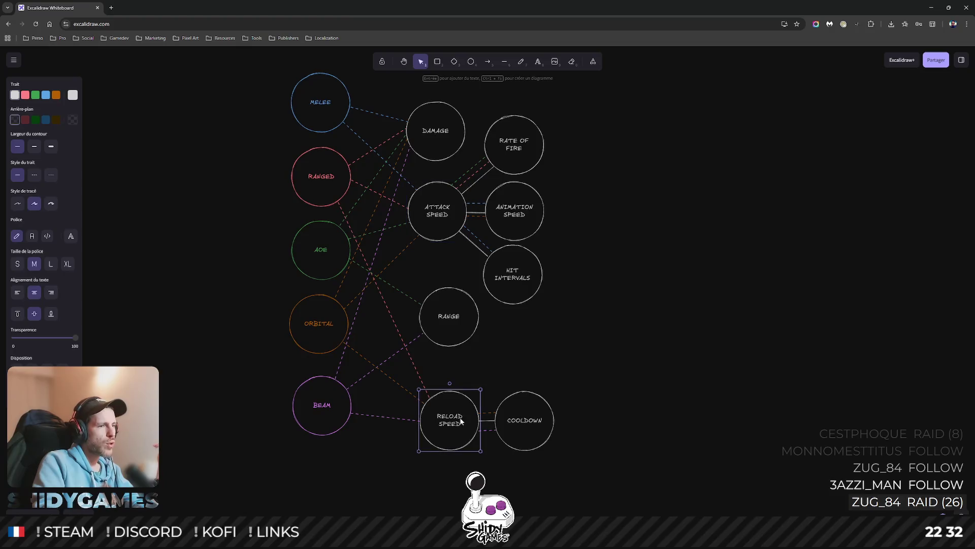
{"action": "left_click_drag", "start_coordinate": [633, 383], "coordinate": [395, 497]}
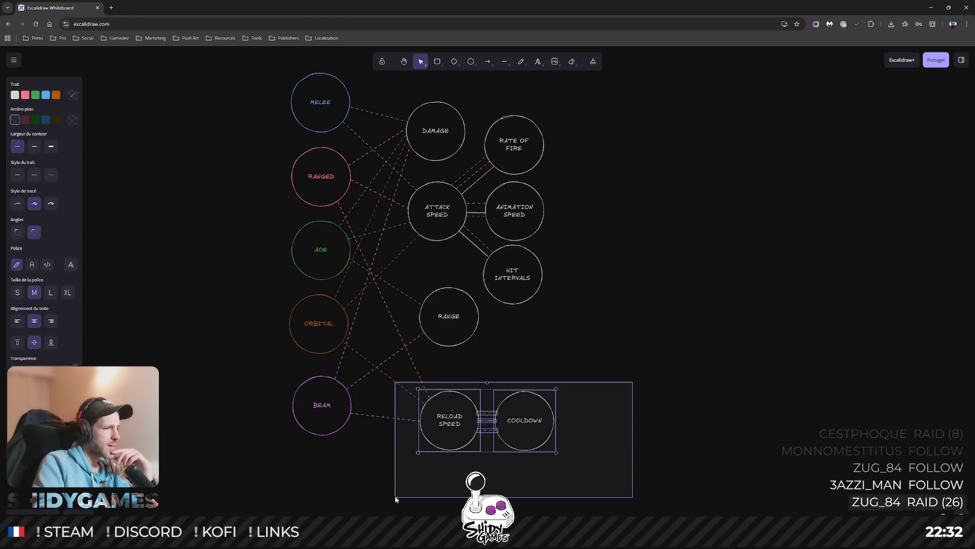
{"action": "left_click", "coordinate": [665, 420]}
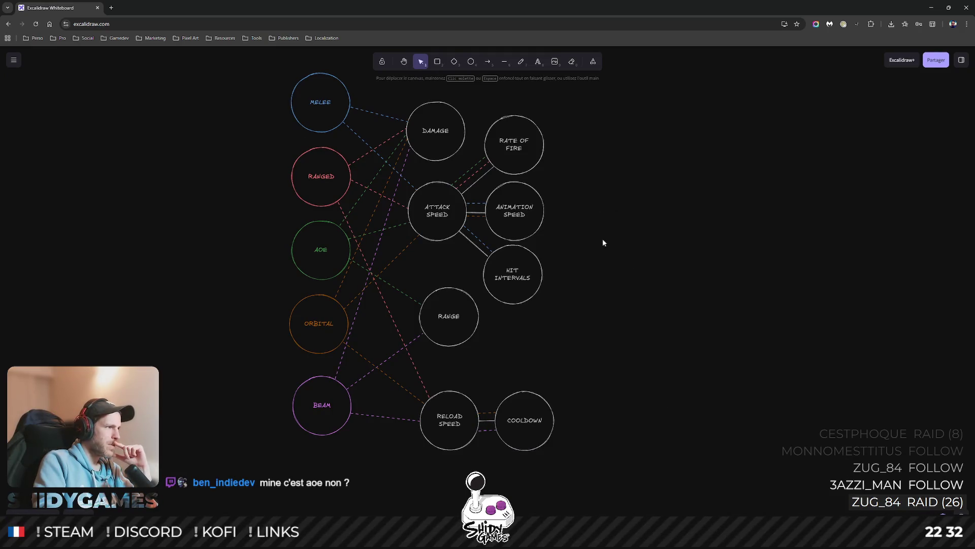
{"action": "scroll", "coordinate": [603, 239], "scroll_direction": "down", "scroll_amount": 1}
{"action": "left_click_drag", "start_coordinate": [246, 204], "coordinate": [338, 284]}
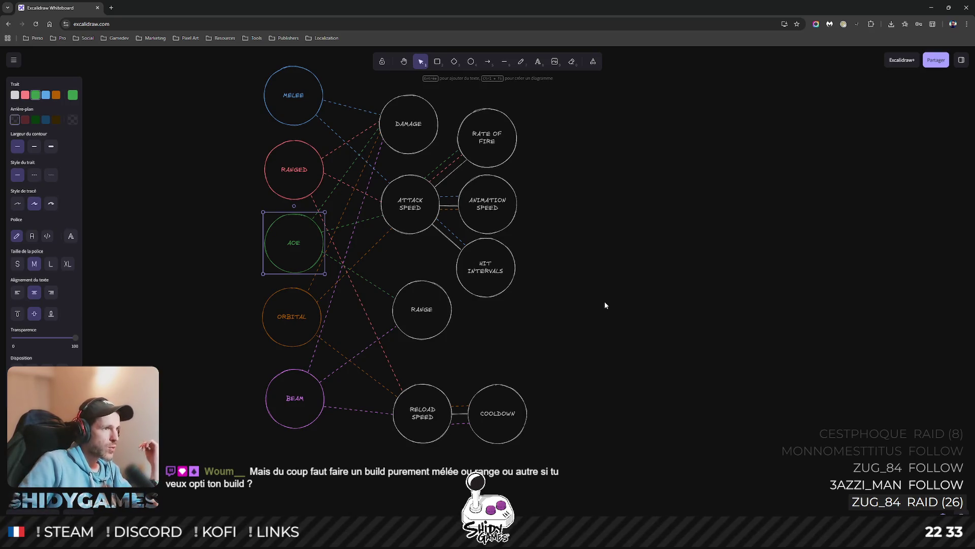
{"action": "left_click", "coordinate": [294, 177]}
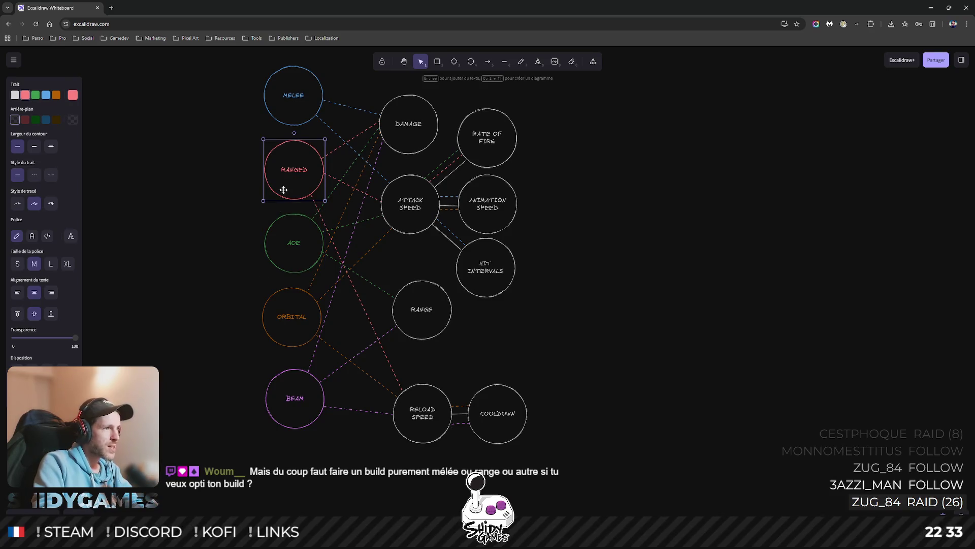
{"action": "left_click", "coordinate": [305, 256]}
{"action": "left_click", "coordinate": [302, 191]}
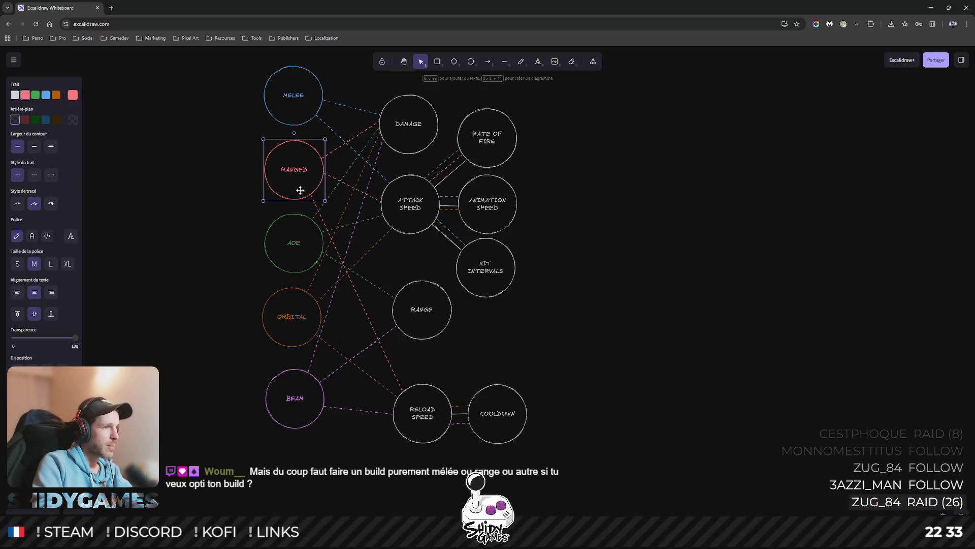
{"action": "left_click", "coordinate": [675, 240]}
{"action": "left_click", "coordinate": [283, 217]}
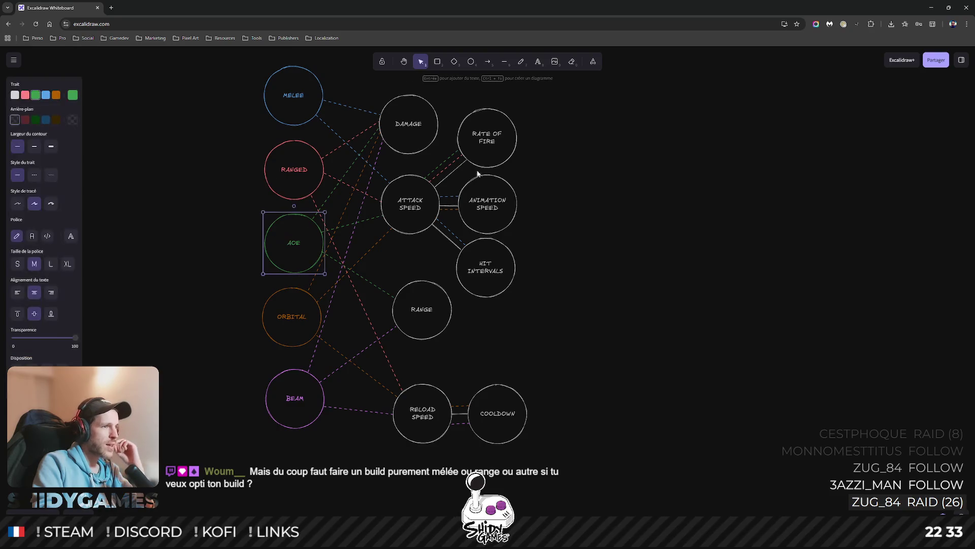
{"action": "left_click_drag", "start_coordinate": [642, 206], "coordinate": [625, 219]}
{"action": "left_click", "coordinate": [277, 183]}
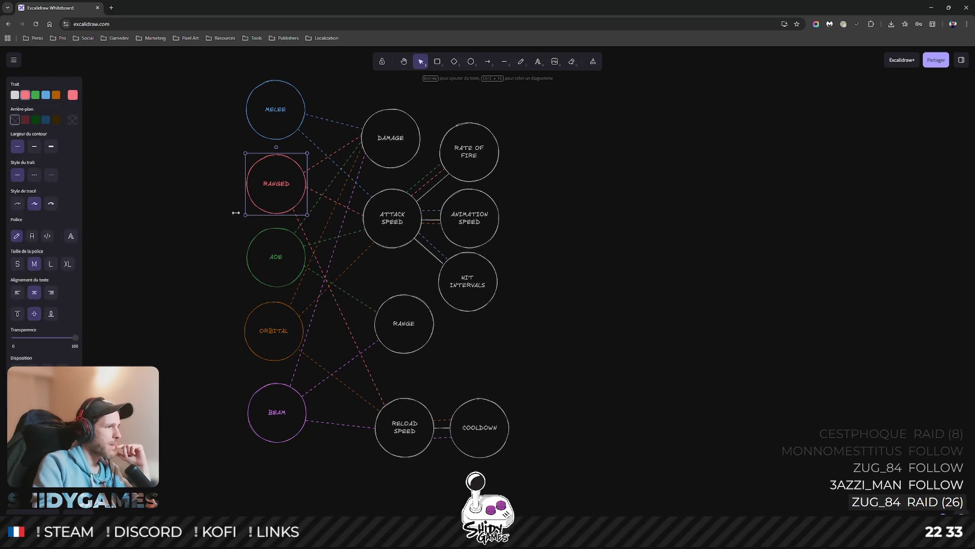
{"action": "left_click_drag", "start_coordinate": [205, 221], "coordinate": [337, 287]}
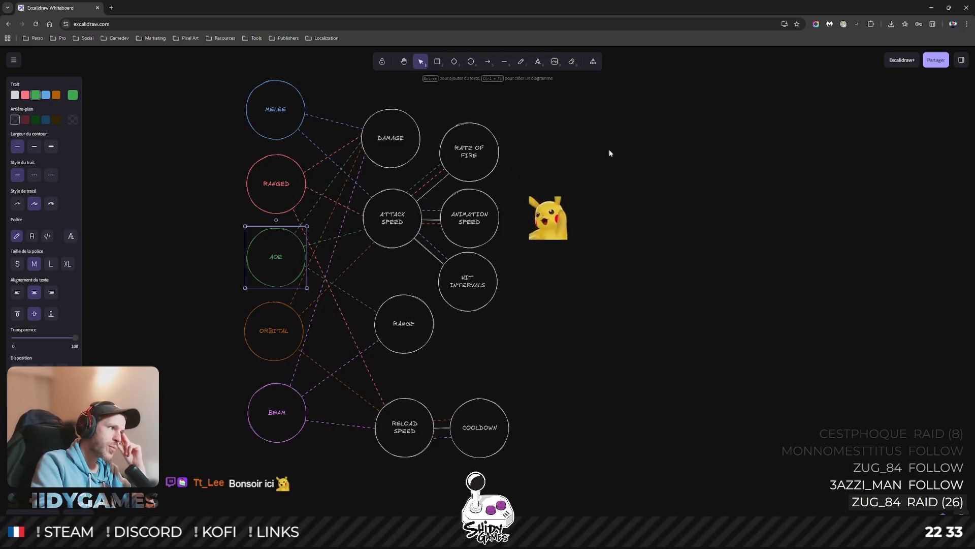
{"action": "scroll", "coordinate": [610, 155], "scroll_direction": "up", "scroll_amount": 1}
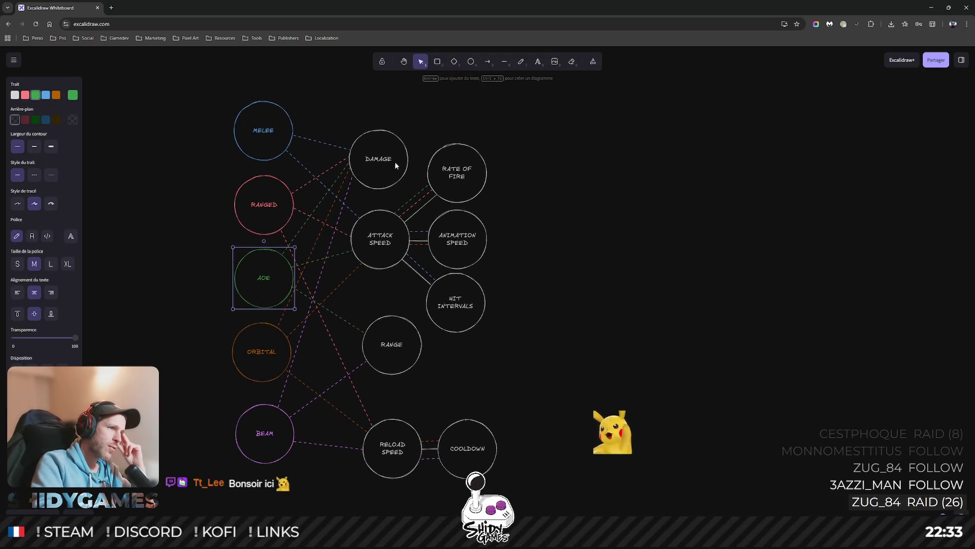
{"action": "left_click", "coordinate": [265, 189]}
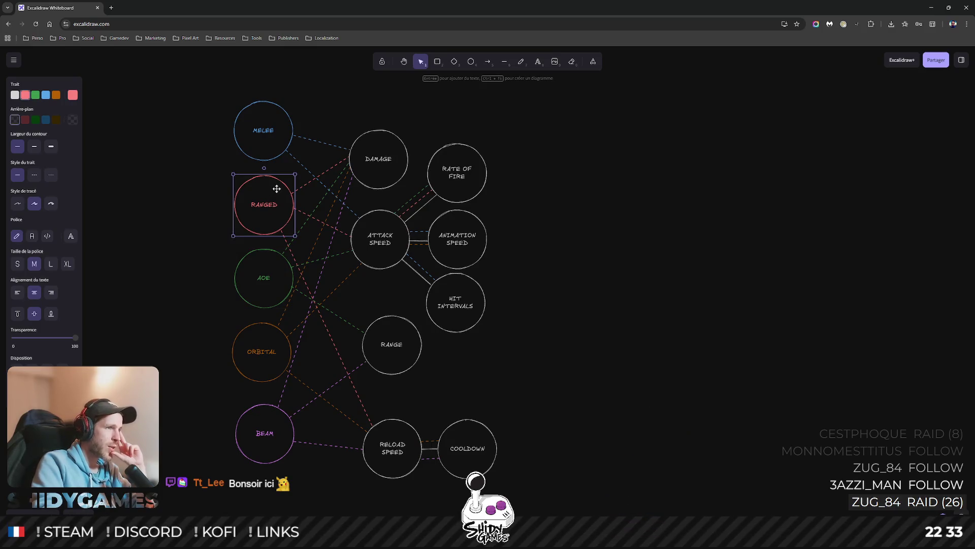
{"action": "left_click", "coordinate": [163, 277]}
{"action": "left_click", "coordinate": [264, 132]}
{"action": "left_click", "coordinate": [618, 220]}
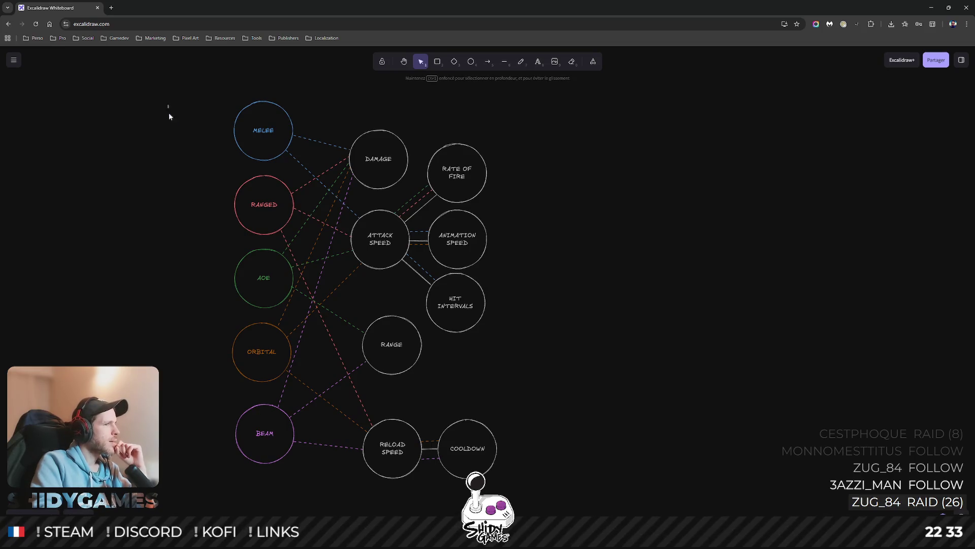
{"action": "left_click_drag", "start_coordinate": [168, 113], "coordinate": [299, 482]}
{"action": "left_click", "coordinate": [191, 371]}
{"action": "scroll", "coordinate": [192, 371], "scroll_direction": "down", "scroll_amount": 2}
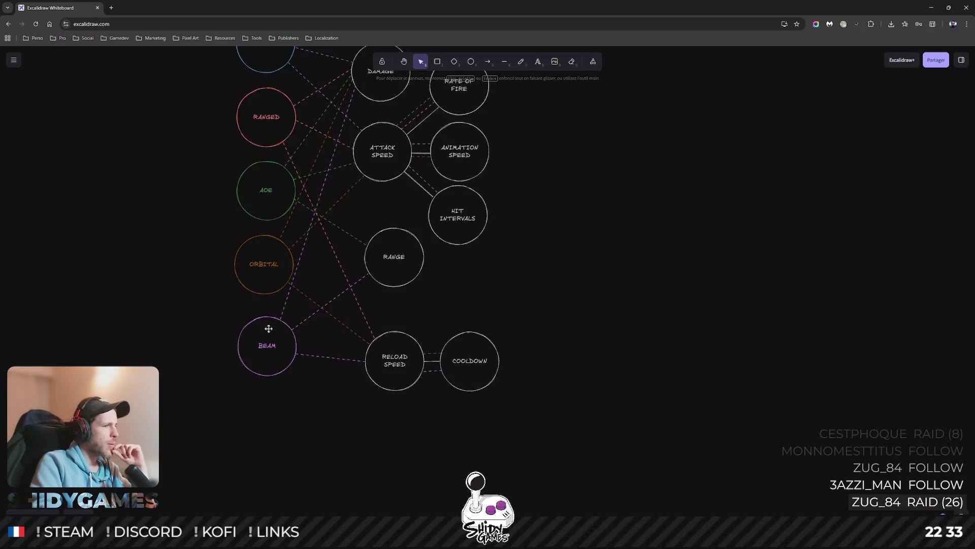
{"action": "left_click", "coordinate": [262, 327]}
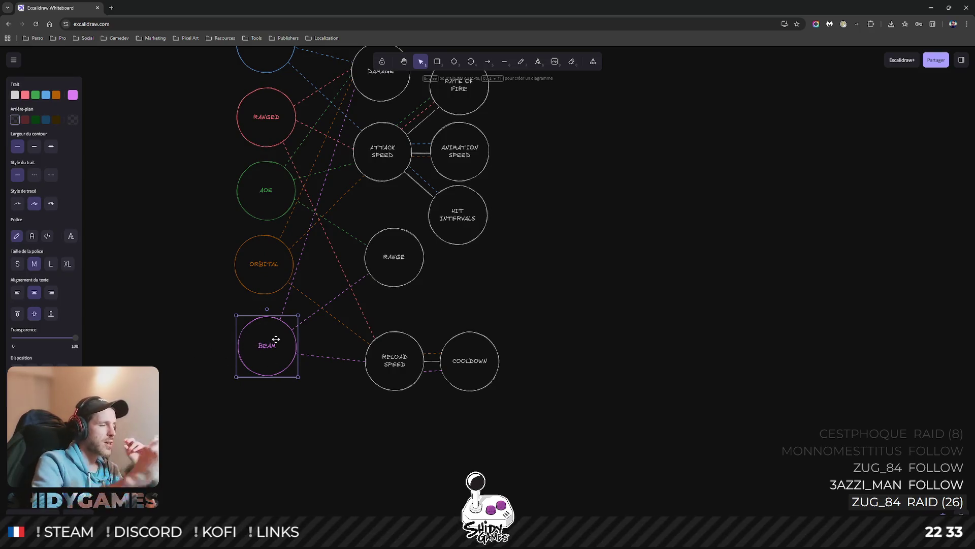
{"action": "left_click", "coordinate": [215, 317]}
{"action": "left_click", "coordinate": [267, 336]}
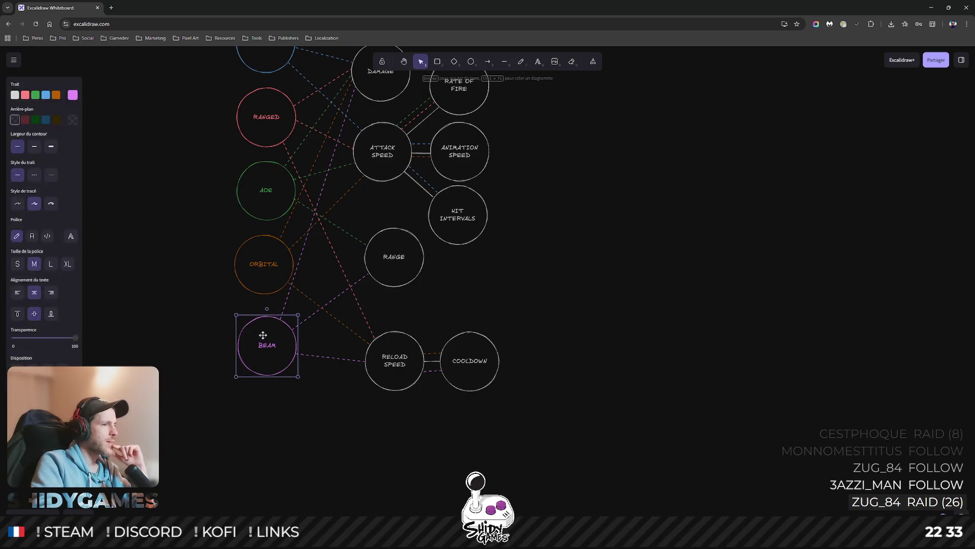
{"action": "left_click", "coordinate": [242, 264]}
{"action": "scroll", "coordinate": [194, 237], "scroll_direction": "up", "scroll_amount": 2}
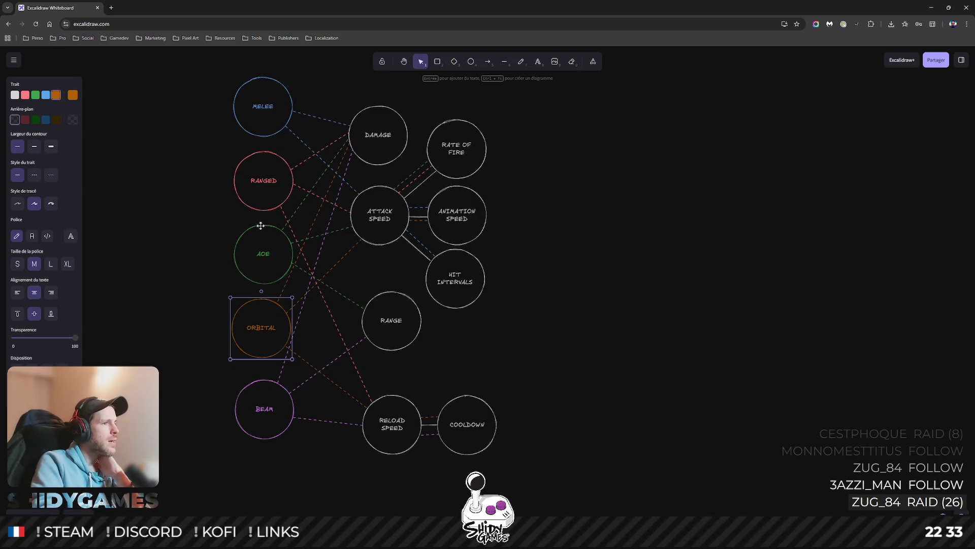
{"action": "left_click", "coordinate": [253, 124]}
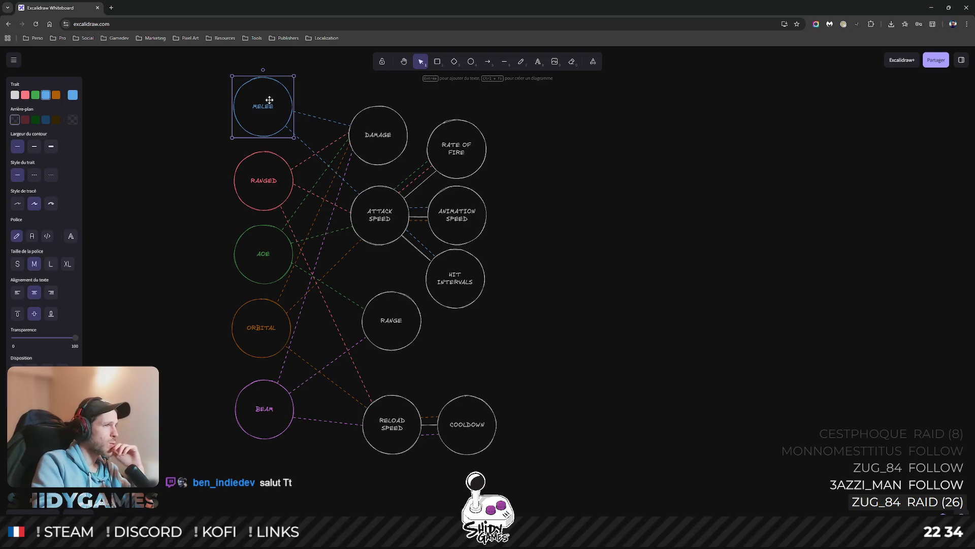
{"action": "left_click", "coordinate": [261, 177]}
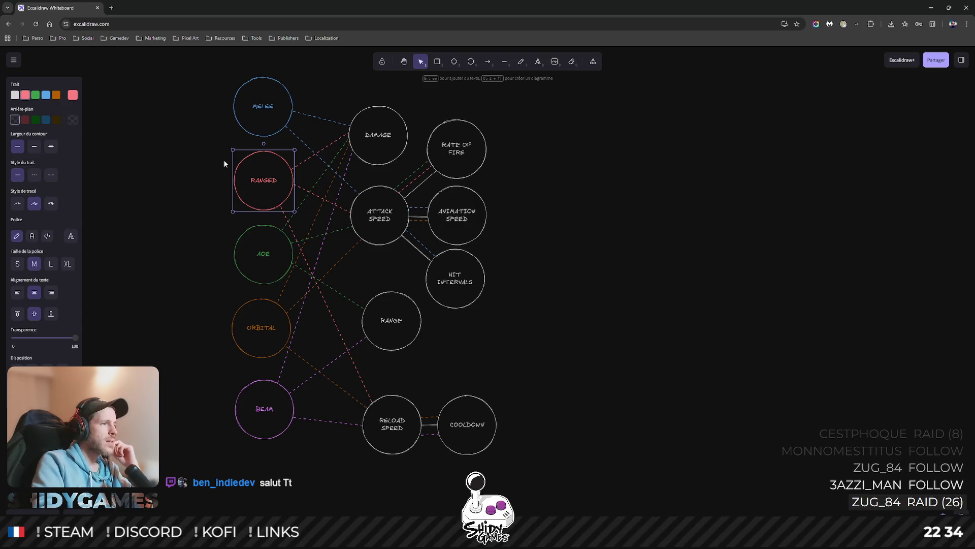
{"action": "left_click", "coordinate": [607, 191]}
{"action": "left_click", "coordinate": [233, 179]}
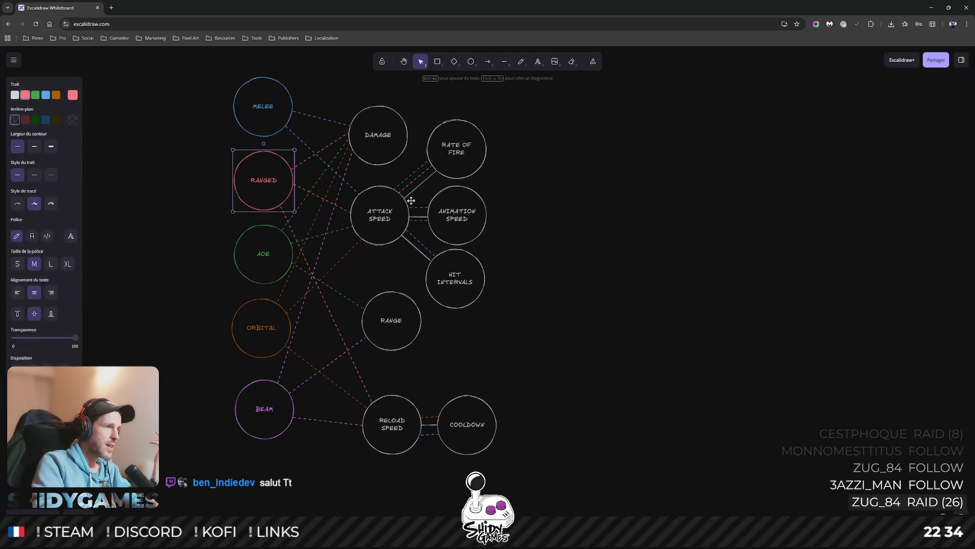
{"action": "left_click", "coordinate": [612, 202]}
{"action": "left_click", "coordinate": [251, 244]}
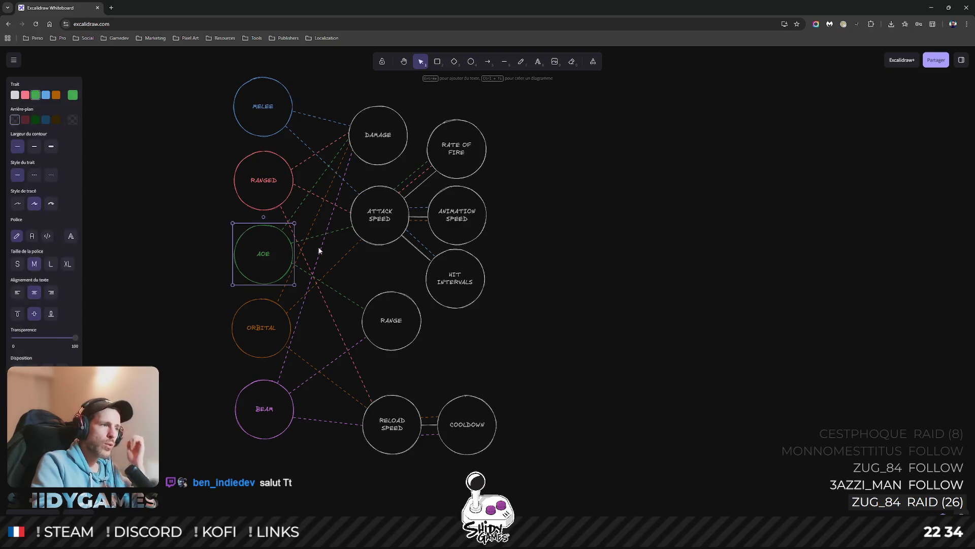
Delete the AOE circle and its two leftover dashed connector lines.
{"action": "key", "text": "Delete"}
{"action": "left_click", "coordinate": [309, 270]}
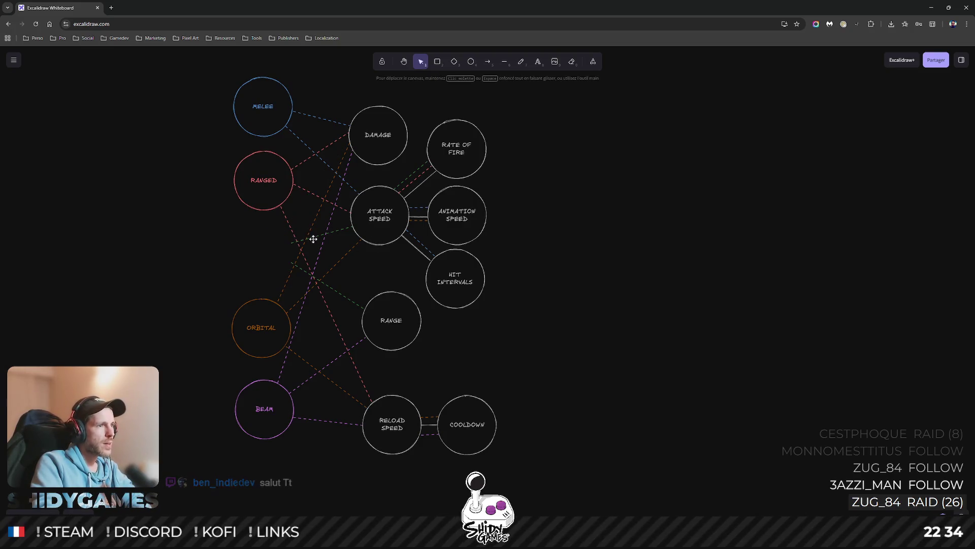
{"action": "key", "text": "Delete"}
{"action": "left_click", "coordinate": [334, 289]}
{"action": "key", "text": "Delete"}
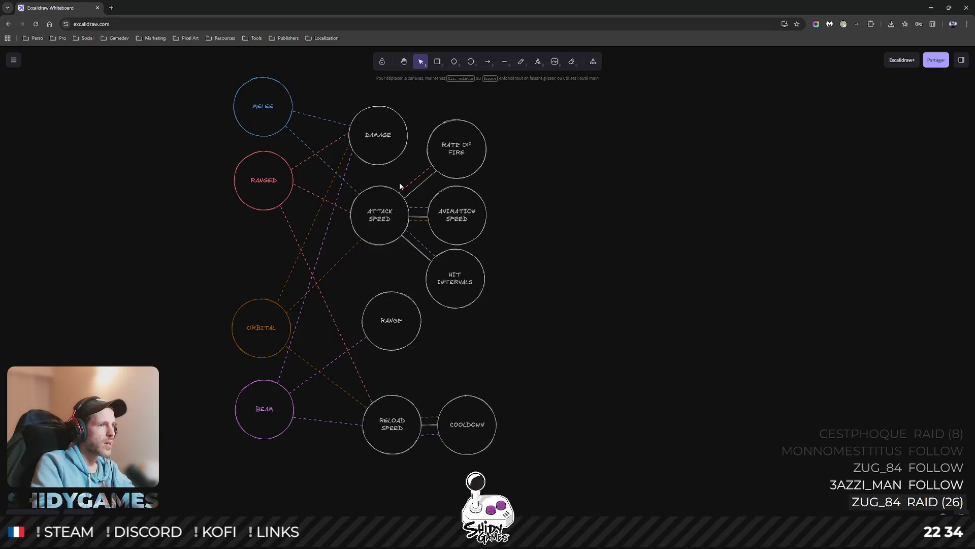
{"action": "left_click_drag", "start_coordinate": [593, 232], "coordinate": [576, 245]}
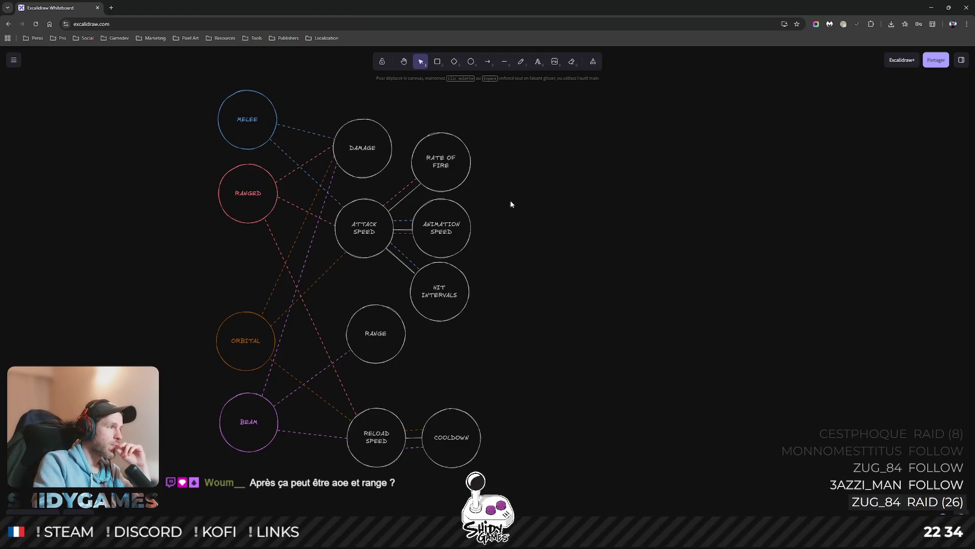
Check the remaining RANGED and MELEE circles, leaving them unchanged.
{"action": "left_click", "coordinate": [271, 205]}
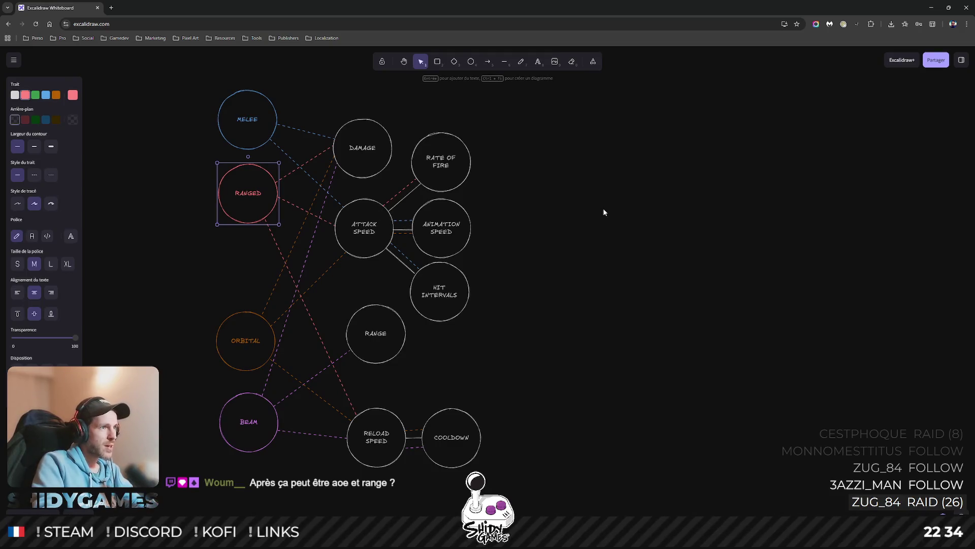
{"action": "left_click", "coordinate": [234, 139]}
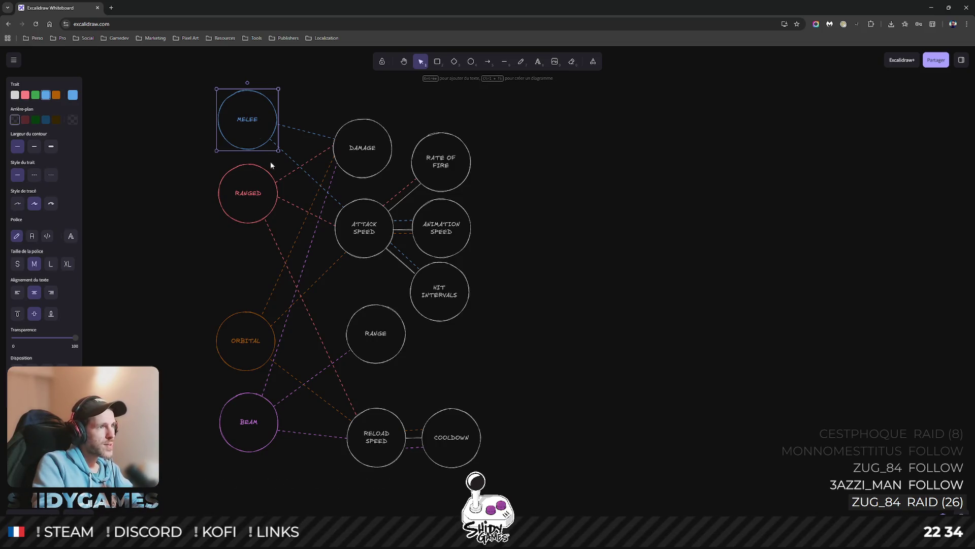
{"action": "left_click", "coordinate": [529, 179]}
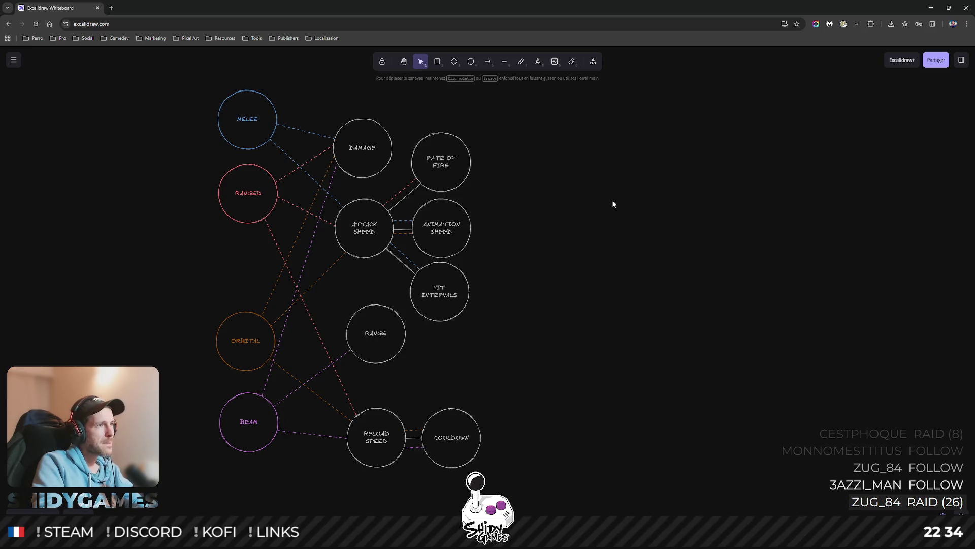
{"action": "left_click", "coordinate": [242, 142]}
{"action": "left_click", "coordinate": [250, 204]}
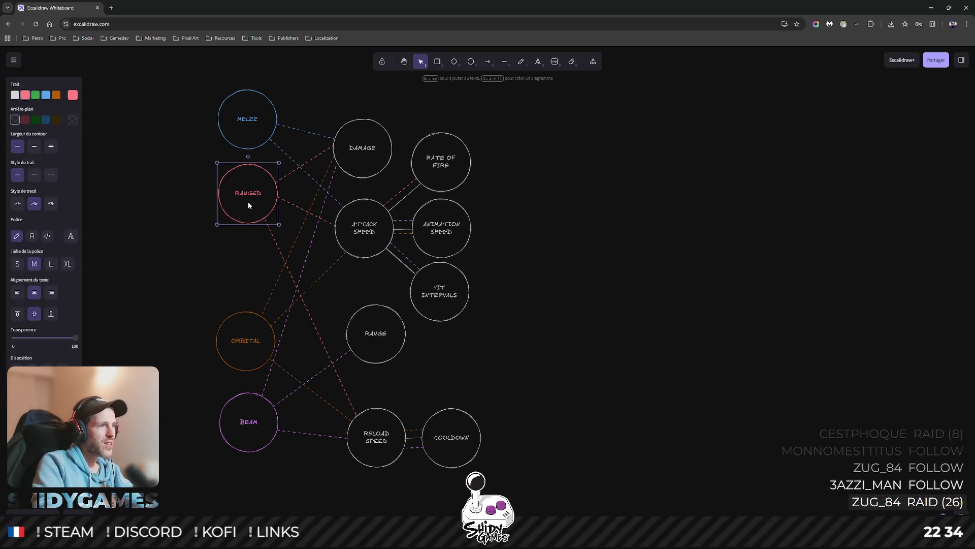
{"action": "left_click", "coordinate": [546, 197]}
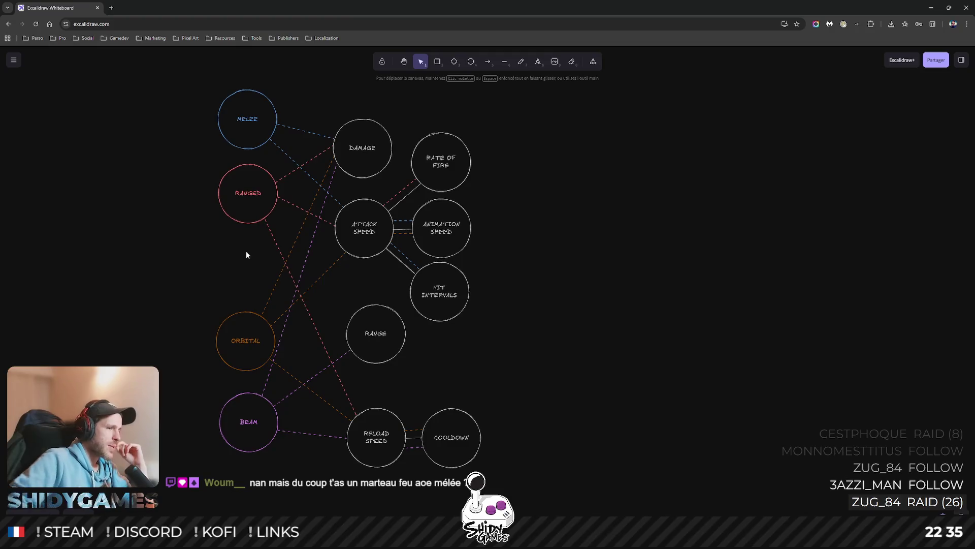
{"action": "scroll", "coordinate": [236, 288], "scroll_direction": "down", "scroll_amount": 5}
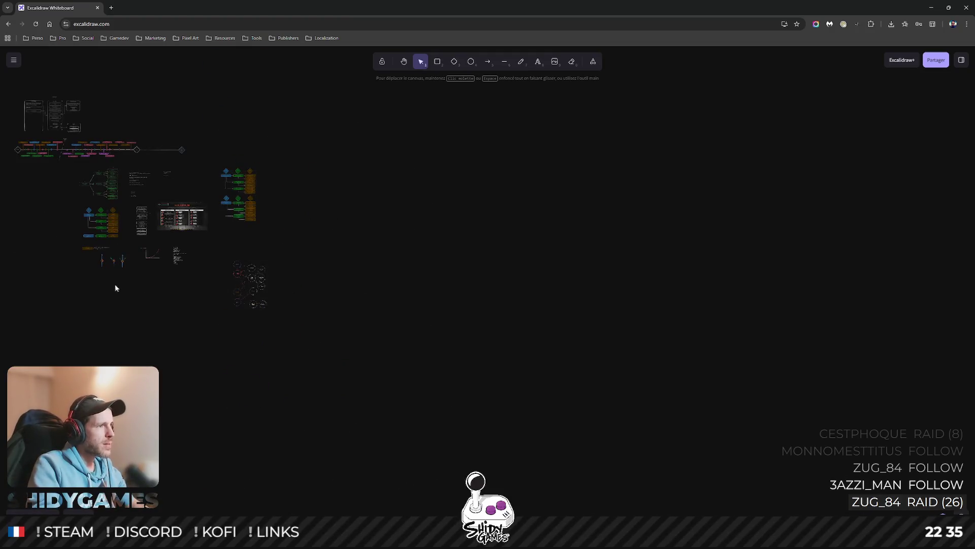
{"action": "scroll", "coordinate": [267, 262], "scroll_direction": "up", "scroll_amount": 3}
{"action": "scroll", "coordinate": [267, 262], "scroll_direction": "up", "scroll_amount": 3}
{"action": "scroll", "coordinate": [515, 200], "scroll_direction": "up", "scroll_amount": 4}
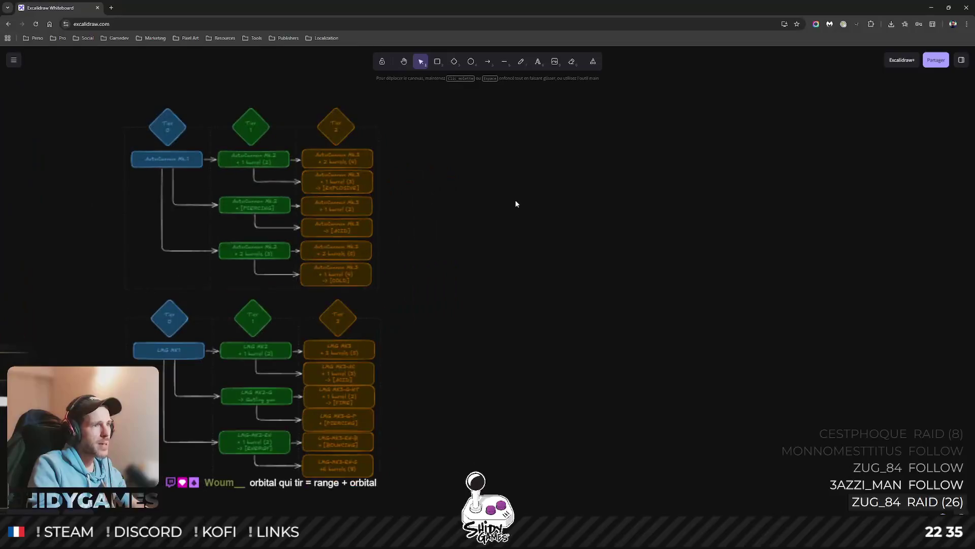
{"action": "scroll", "coordinate": [515, 260], "scroll_direction": "up", "scroll_amount": 3}
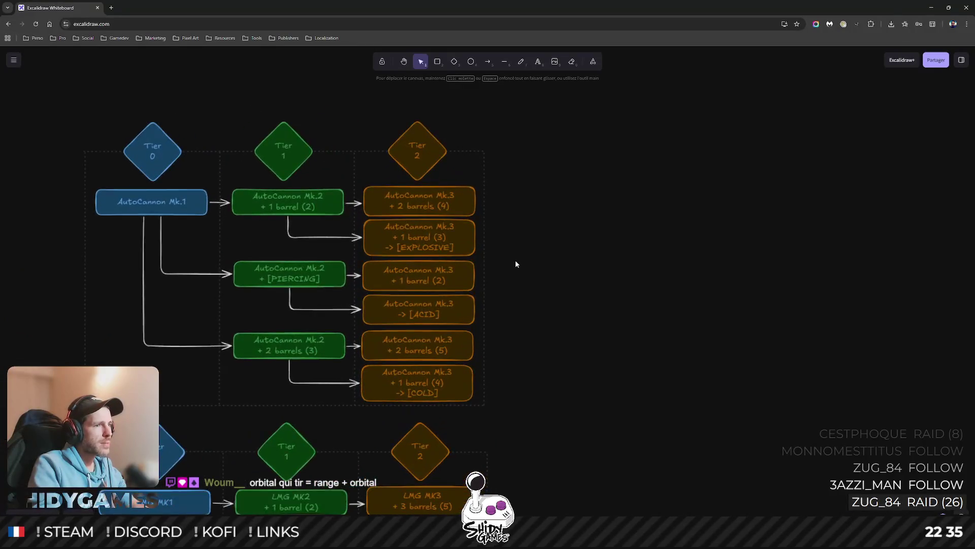
{"action": "scroll", "coordinate": [515, 261], "scroll_direction": "up", "scroll_amount": 3}
{"action": "scroll", "coordinate": [515, 261], "scroll_direction": "up", "scroll_amount": 3}
{"action": "scroll", "coordinate": [751, 305], "scroll_direction": "down", "scroll_amount": 2}
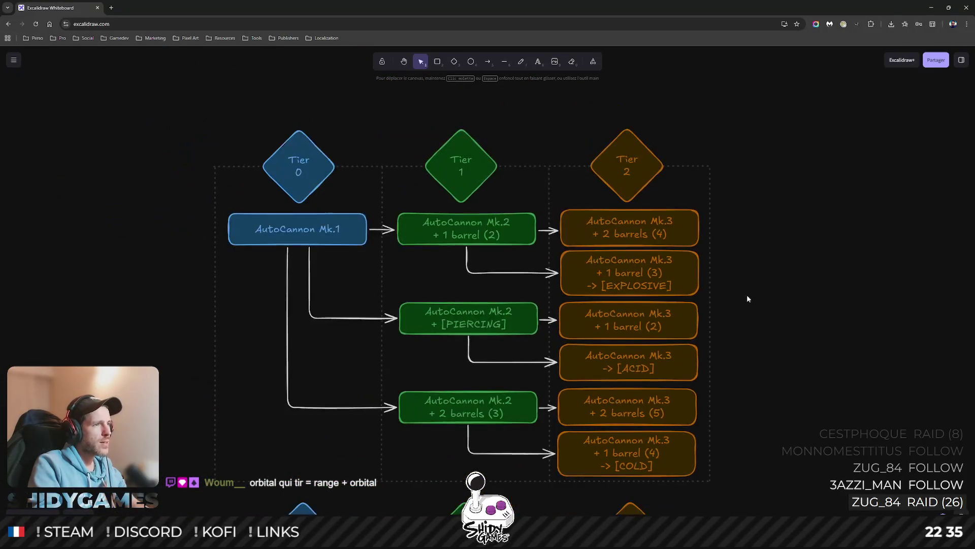
{"action": "left_click", "coordinate": [293, 231]}
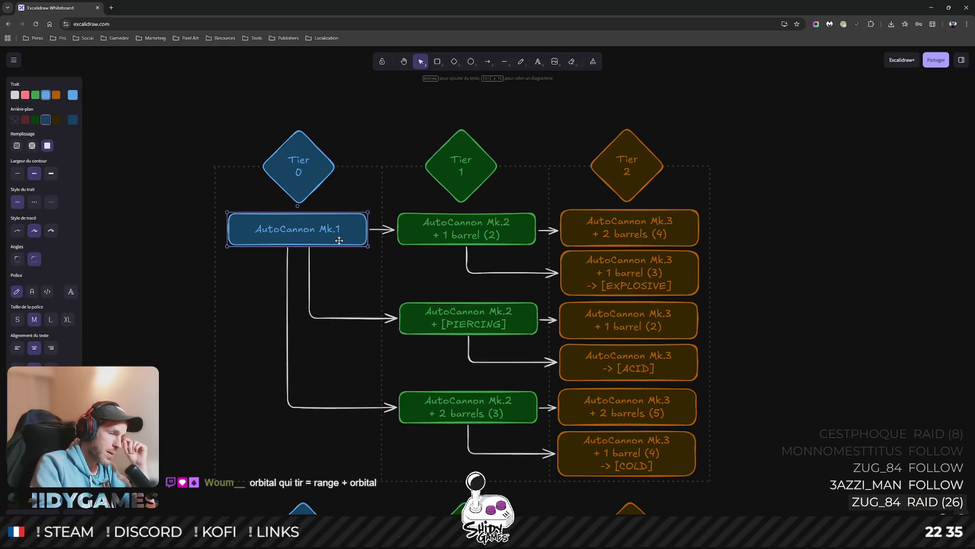
{"action": "left_click", "coordinate": [438, 231]}
{"action": "left_click", "coordinate": [448, 323]}
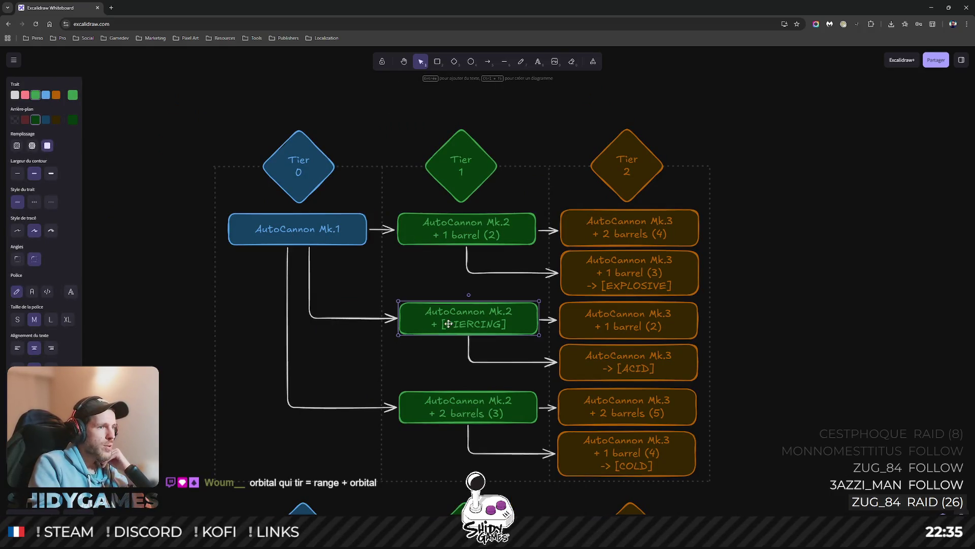
{"action": "left_click", "coordinate": [454, 412]}
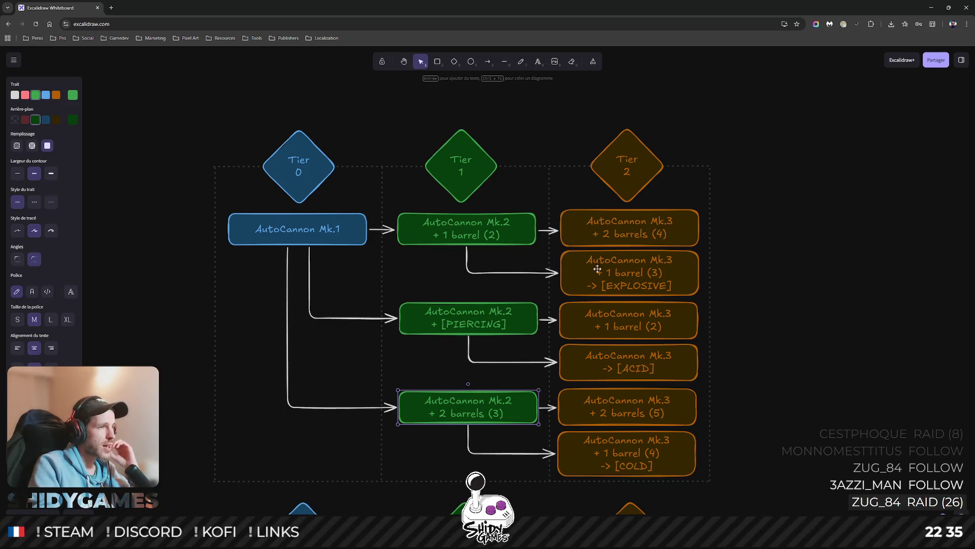
{"action": "left_click", "coordinate": [808, 241]}
{"action": "left_click", "coordinate": [290, 226]}
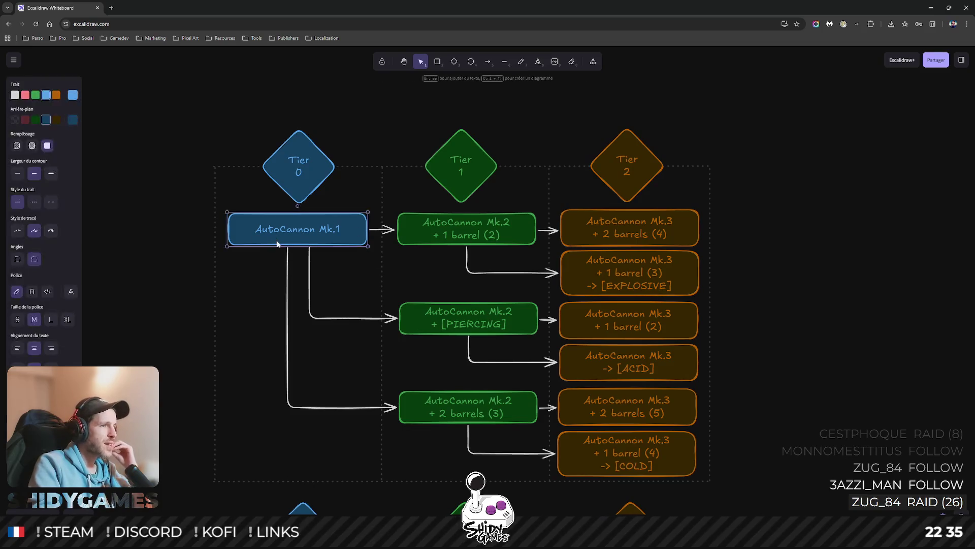
{"action": "left_click", "coordinate": [470, 238]}
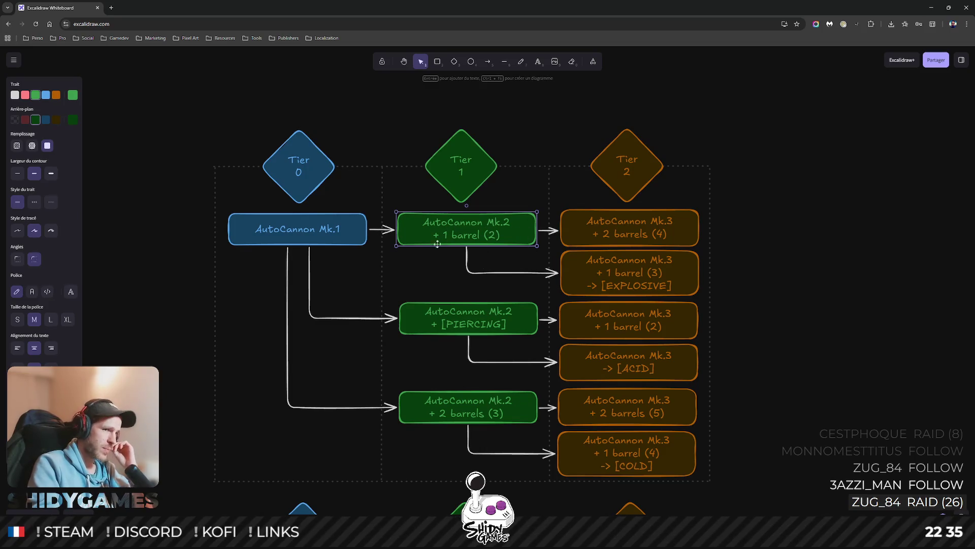
{"action": "left_click", "coordinate": [666, 238]}
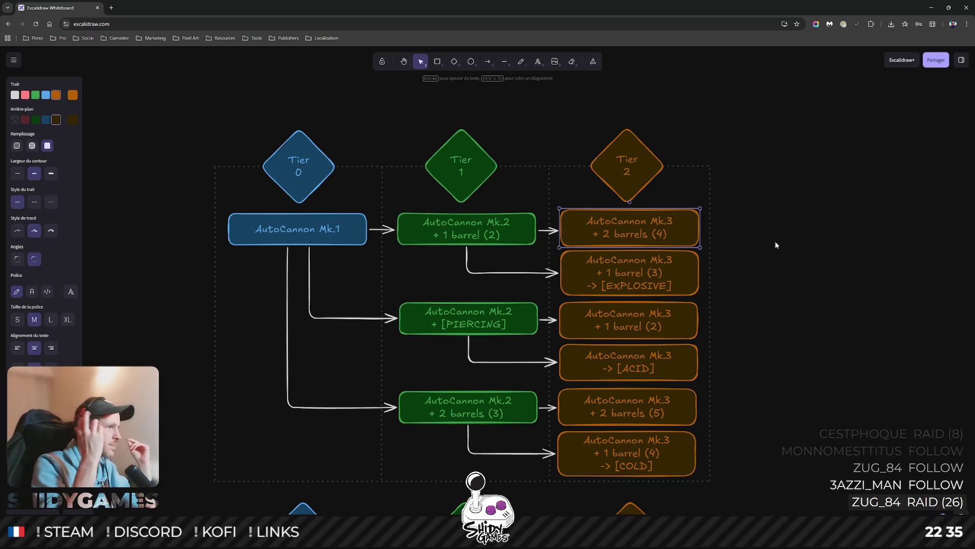
{"action": "left_click", "coordinate": [815, 163]}
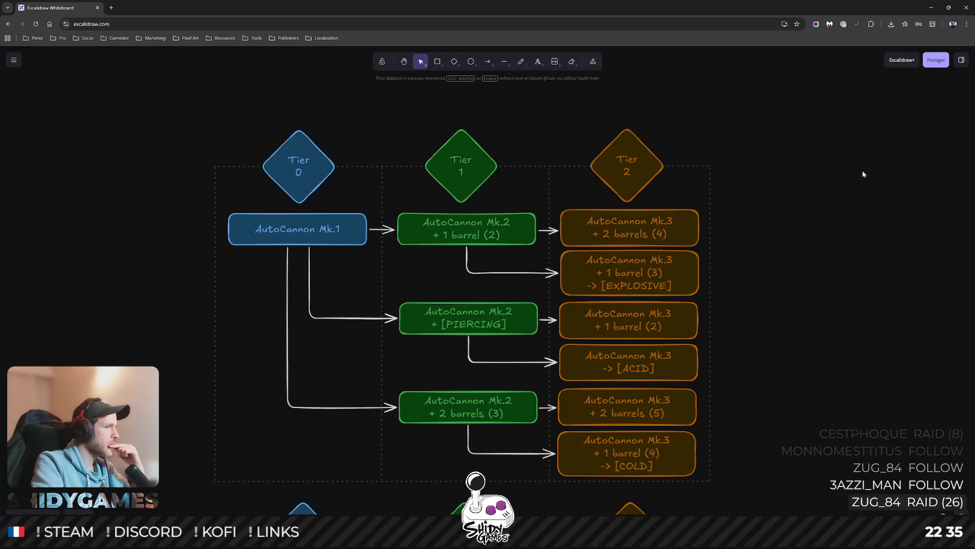
{"action": "left_click", "coordinate": [641, 282]}
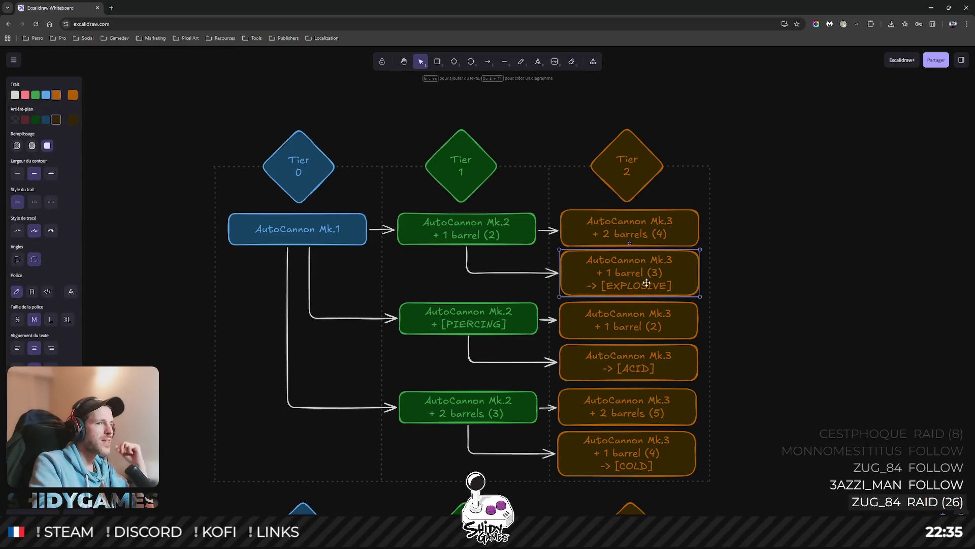
{"action": "left_click", "coordinate": [802, 236]}
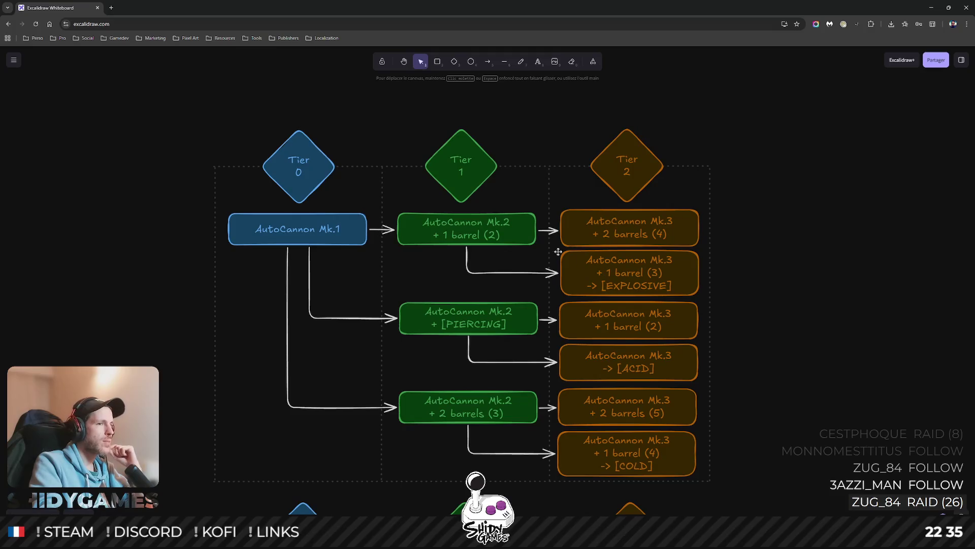
{"action": "left_click", "coordinate": [287, 234]}
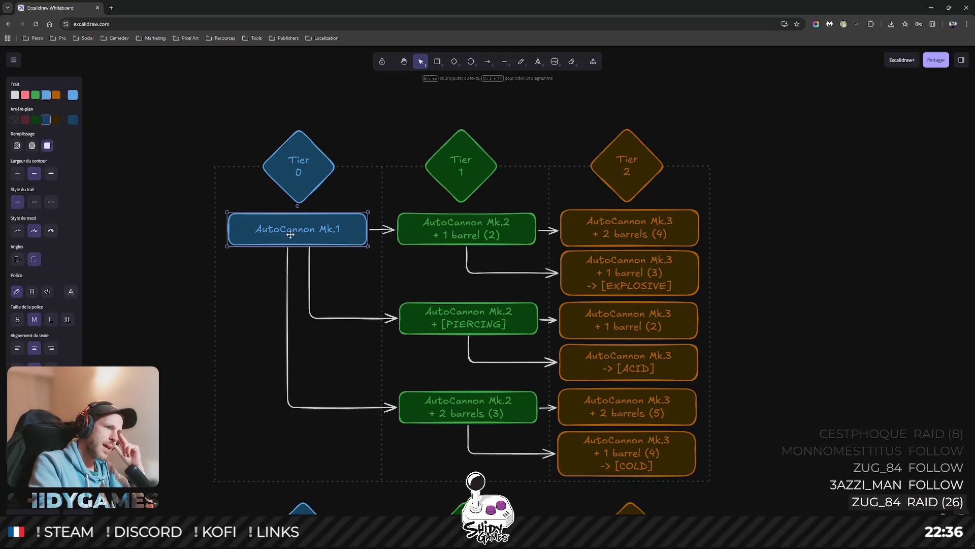
{"action": "left_click", "coordinate": [489, 232]}
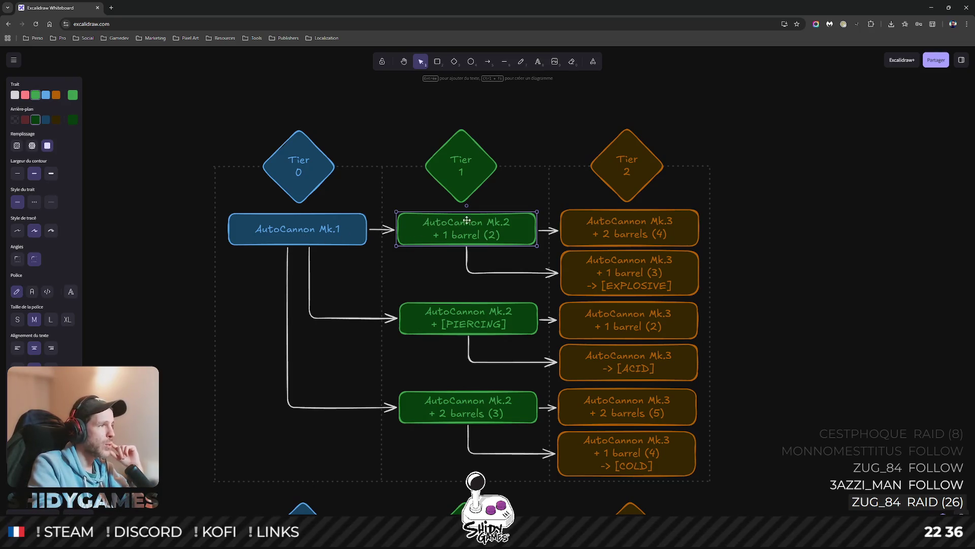
{"action": "left_click", "coordinate": [625, 228]}
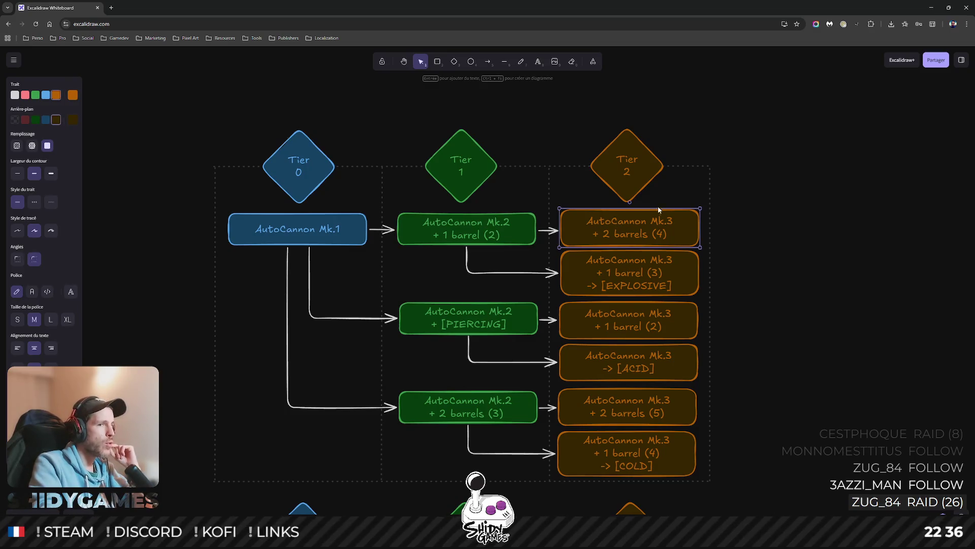
{"action": "left_click", "coordinate": [635, 276]}
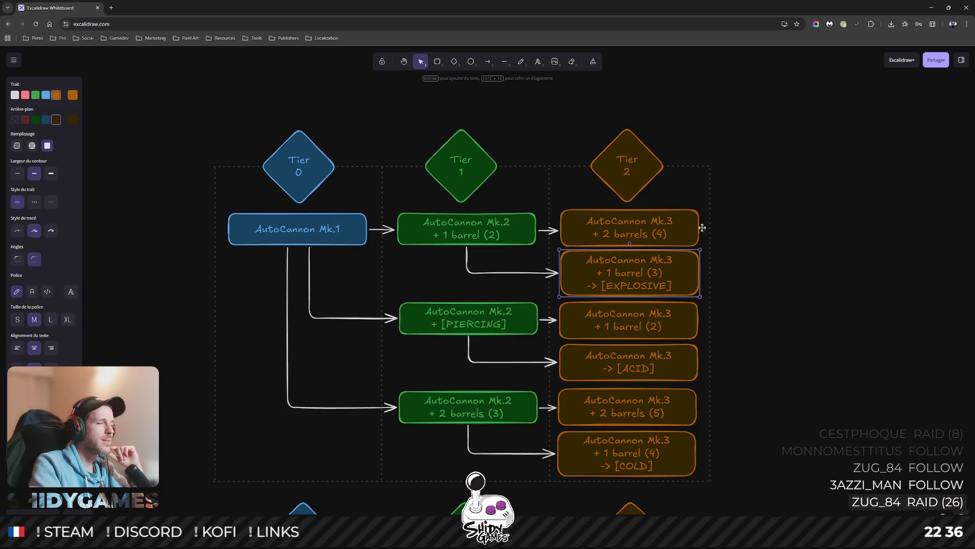
{"action": "left_click", "coordinate": [879, 229]}
{"action": "left_click_drag", "start_coordinate": [849, 269], "coordinate": [822, 242]}
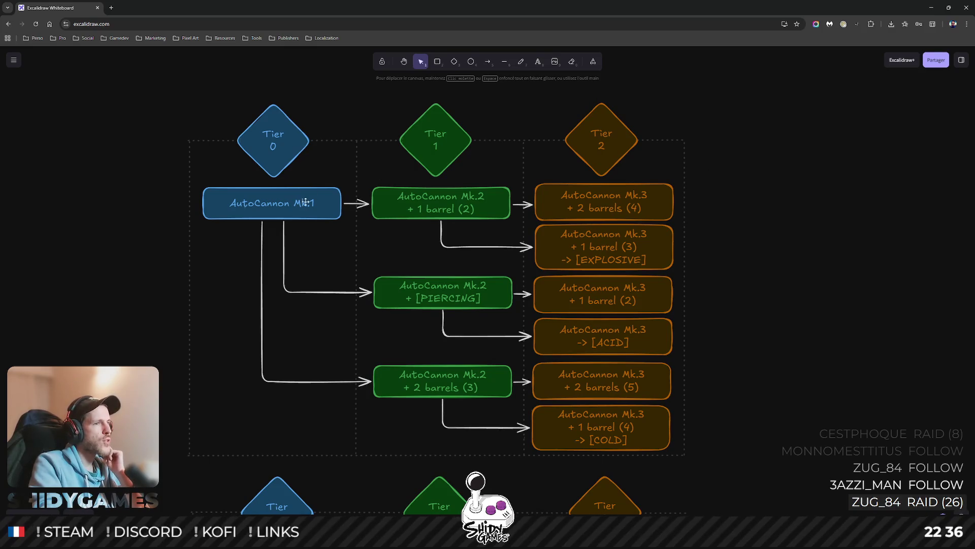
{"action": "left_click_drag", "start_coordinate": [163, 182], "coordinate": [789, 267]}
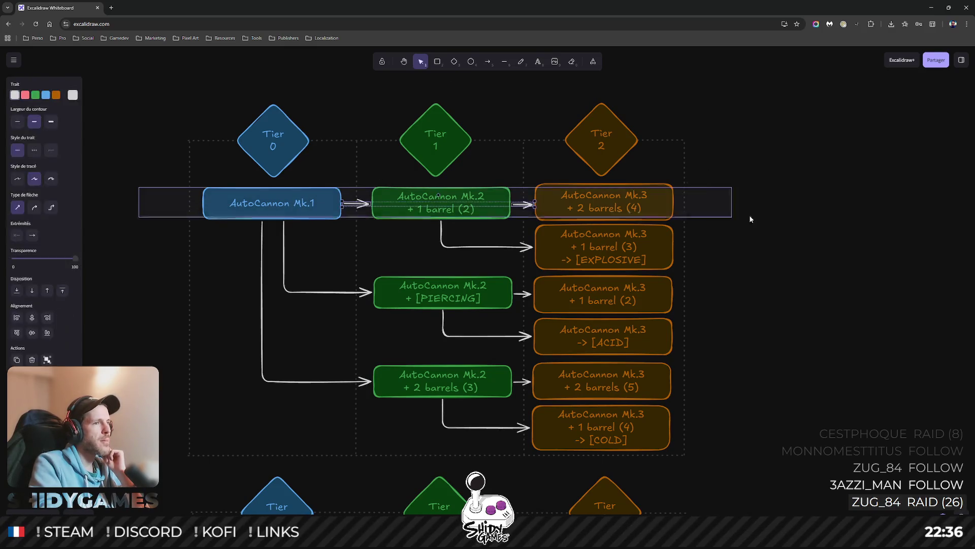
Clear the selection with the weapon-stat diagram in view.
{"action": "left_click", "coordinate": [858, 268]}
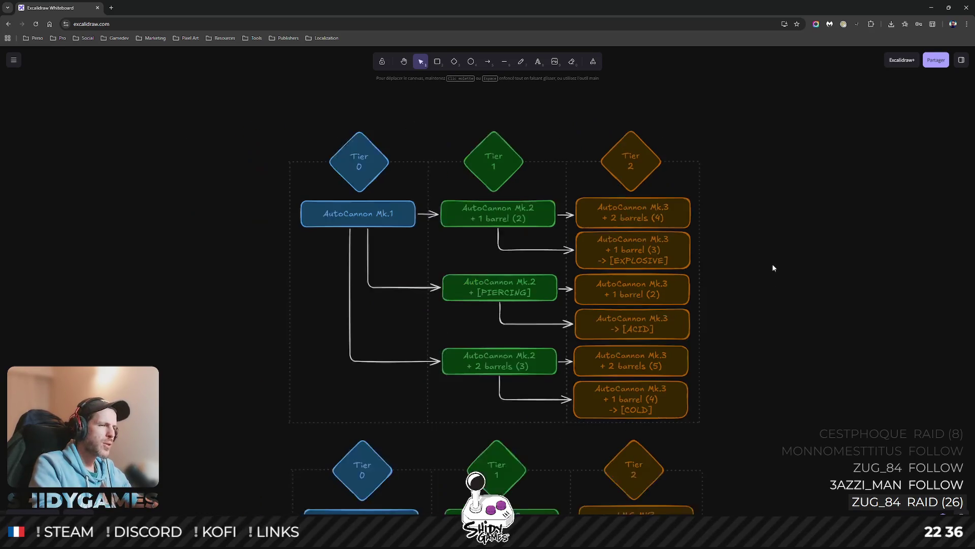
{"action": "scroll", "coordinate": [773, 267], "scroll_direction": "down", "scroll_amount": 5}
{"action": "scroll", "coordinate": [800, 337], "scroll_direction": "down", "scroll_amount": 5}
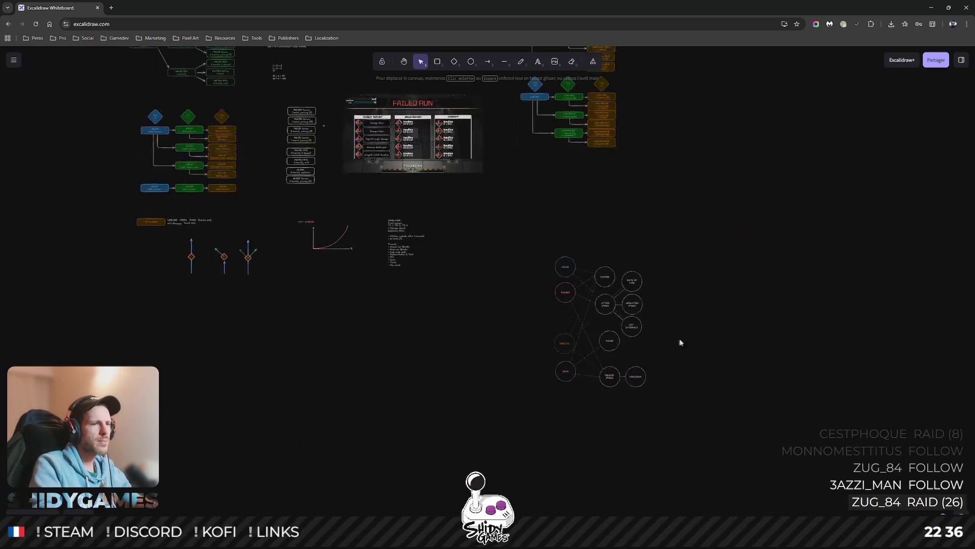
{"action": "scroll", "coordinate": [668, 252], "scroll_direction": "down", "scroll_amount": 3}
{"action": "scroll", "coordinate": [626, 242], "scroll_direction": "up", "scroll_amount": 6}
{"action": "scroll", "coordinate": [616, 228], "scroll_direction": "up", "scroll_amount": 3}
{"action": "scroll", "coordinate": [616, 229], "scroll_direction": "down", "scroll_amount": 3}
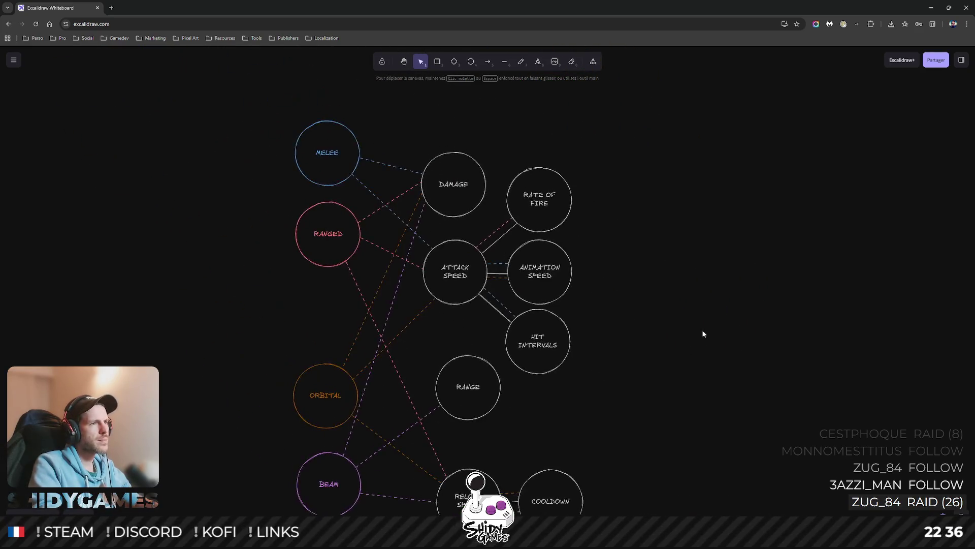
{"action": "scroll", "coordinate": [700, 333], "scroll_direction": "down", "scroll_amount": 2}
{"action": "scroll", "coordinate": [699, 333], "scroll_direction": "up", "scroll_amount": 2}
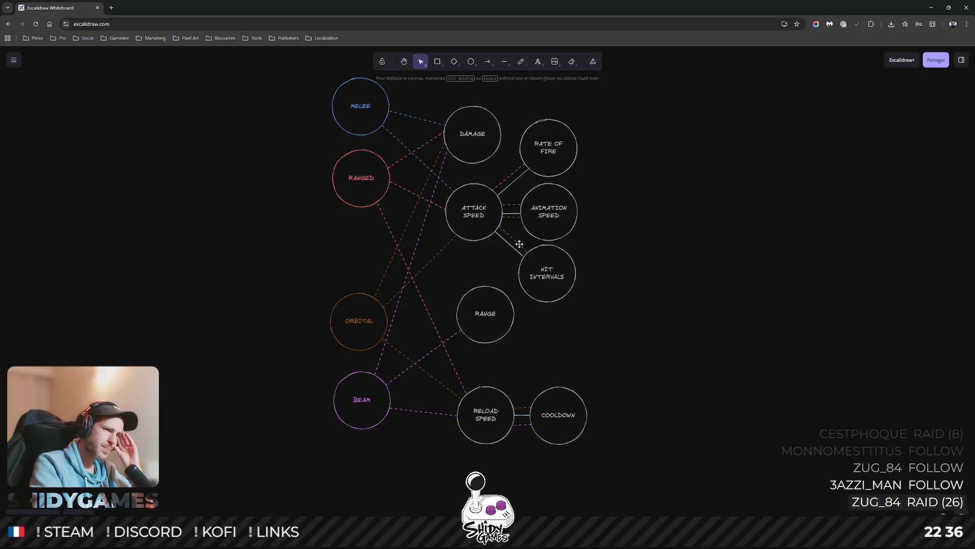
Move HIT INTERVALS right and reattach its Attack Speed links, including the blue dashed one.
{"action": "mouse_move", "coordinate": [567, 276]}
{"action": "left_mouse_down"}
{"action": "mouse_move", "coordinate": [615, 275]}
{"action": "mouse_move", "coordinate": [608, 272]}
{"action": "left_mouse_up"}
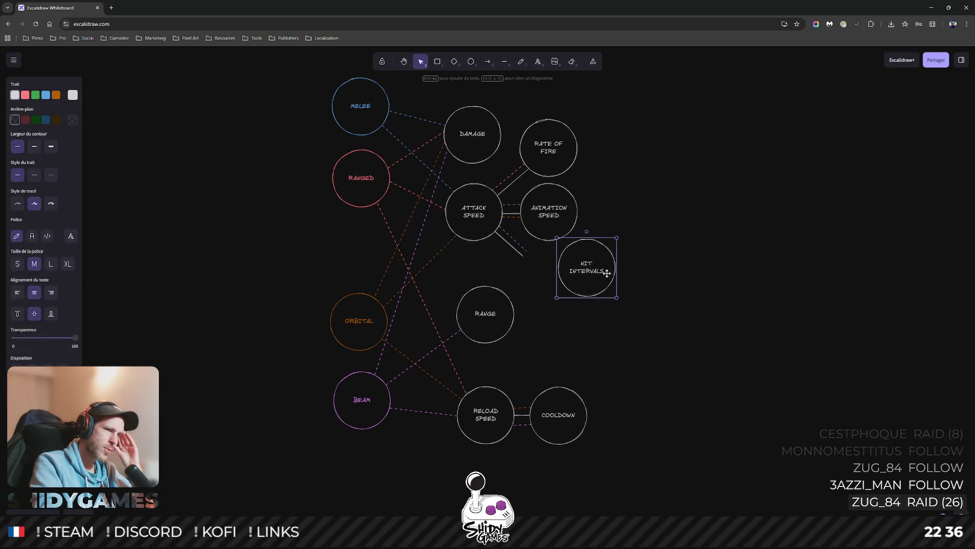
{"action": "left_click_drag", "start_coordinate": [524, 258], "coordinate": [560, 272]}
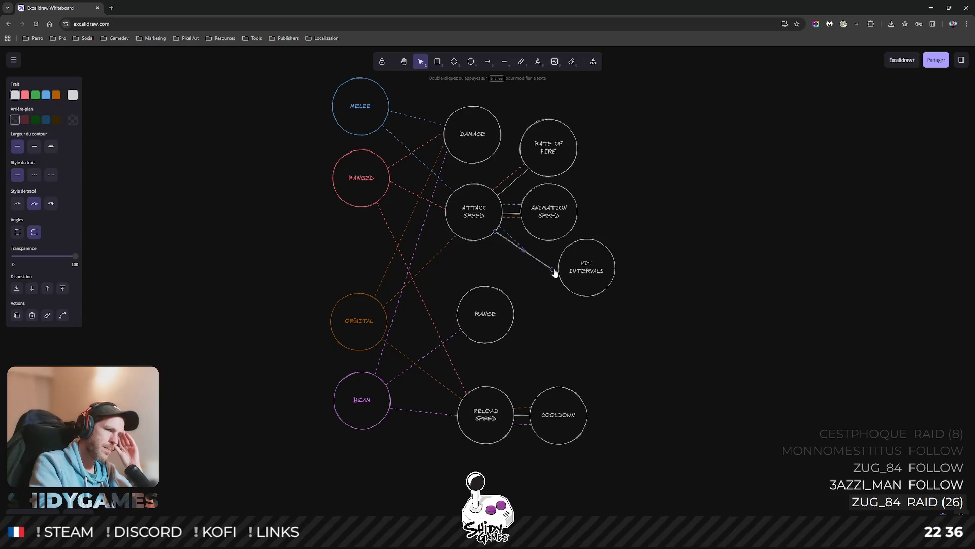
{"action": "left_click", "coordinate": [525, 250]}
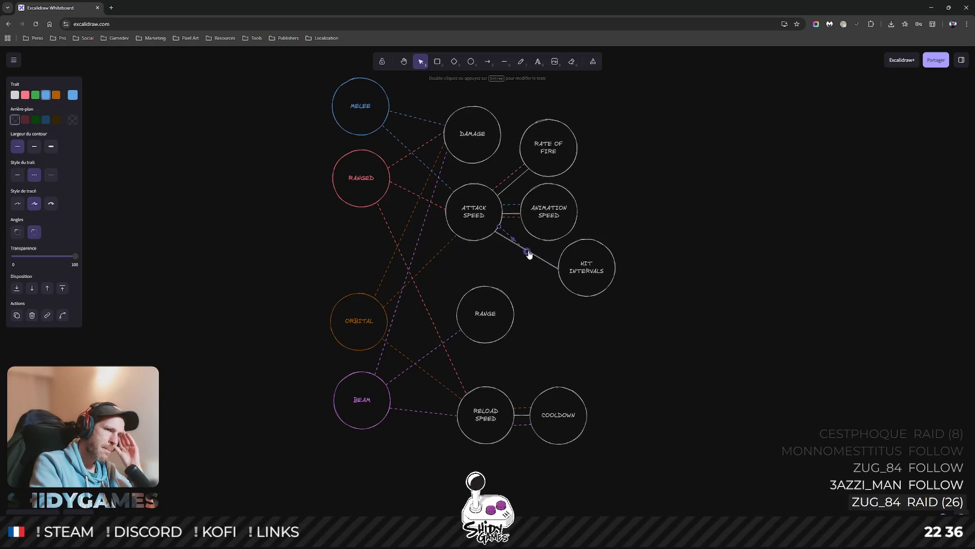
{"action": "mouse_move", "coordinate": [499, 226]}
{"action": "left_mouse_down"}
{"action": "mouse_move", "coordinate": [492, 238]}
{"action": "mouse_move", "coordinate": [560, 276]}
{"action": "left_mouse_up"}
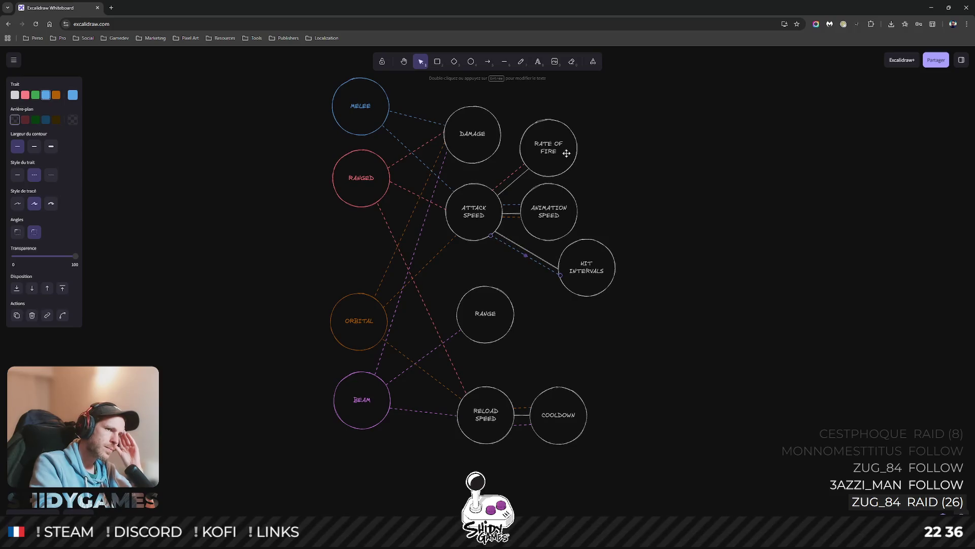
Move RATE OF FIRE right and reconnect the pink dashed Attack Speed link to it.
{"action": "left_click_drag", "start_coordinate": [569, 158], "coordinate": [605, 163]}
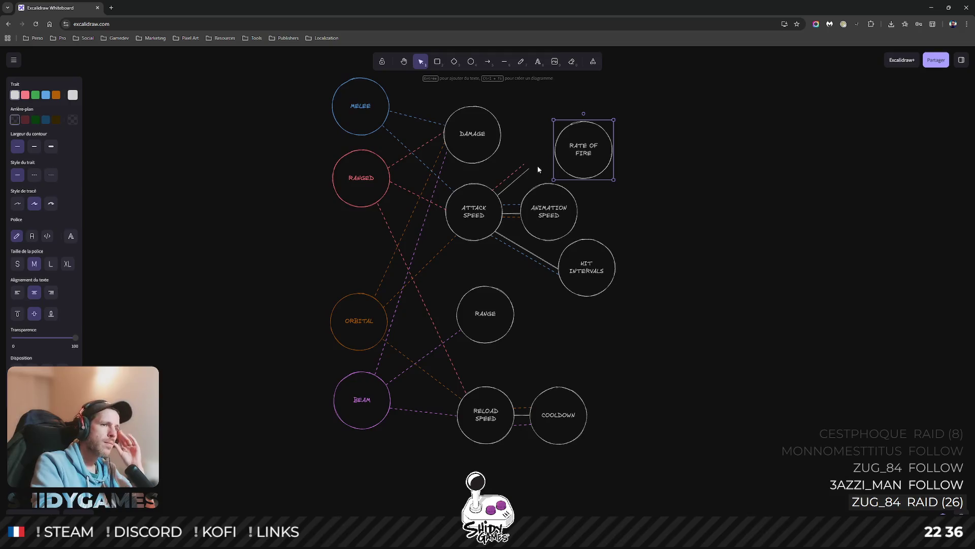
{"action": "left_click", "coordinate": [531, 167]}
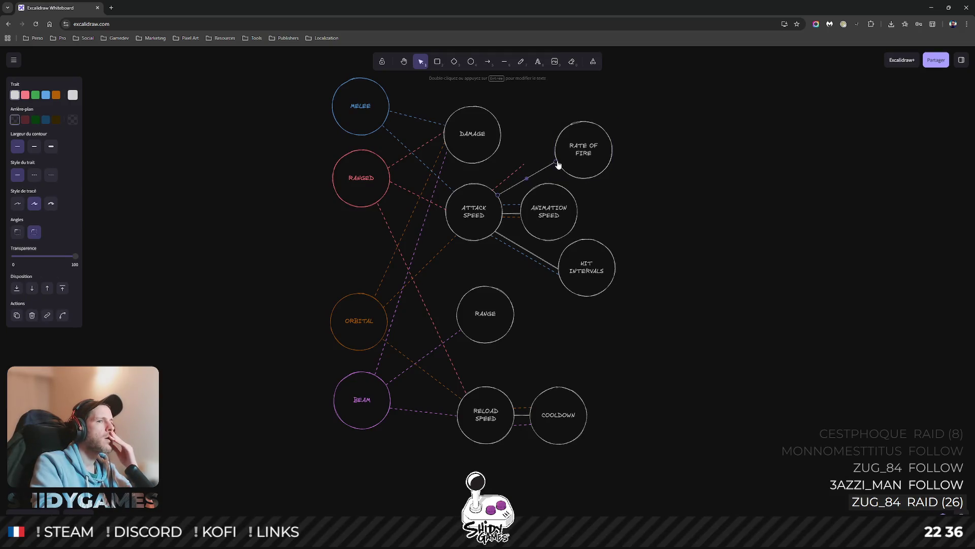
{"action": "left_click", "coordinate": [521, 170]}
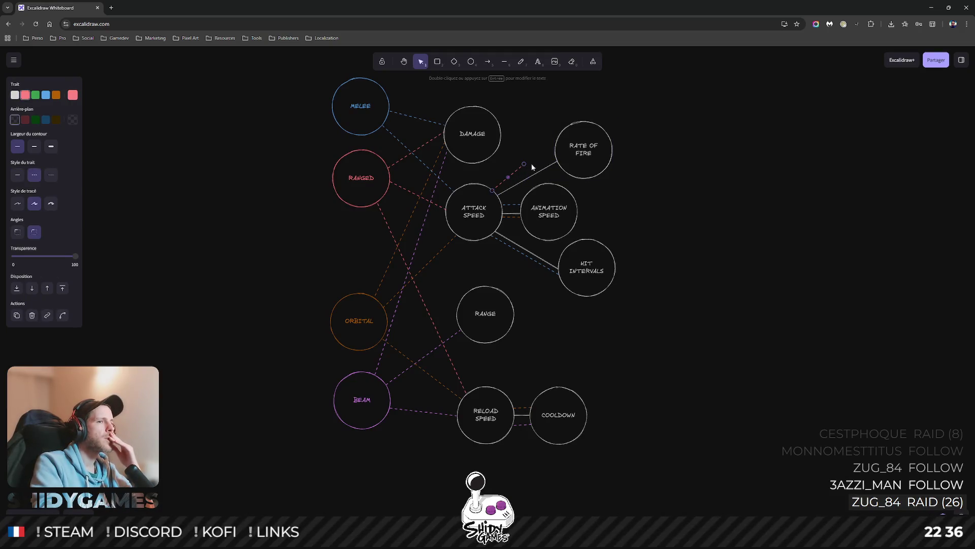
{"action": "left_click_drag", "start_coordinate": [524, 165], "coordinate": [556, 157]}
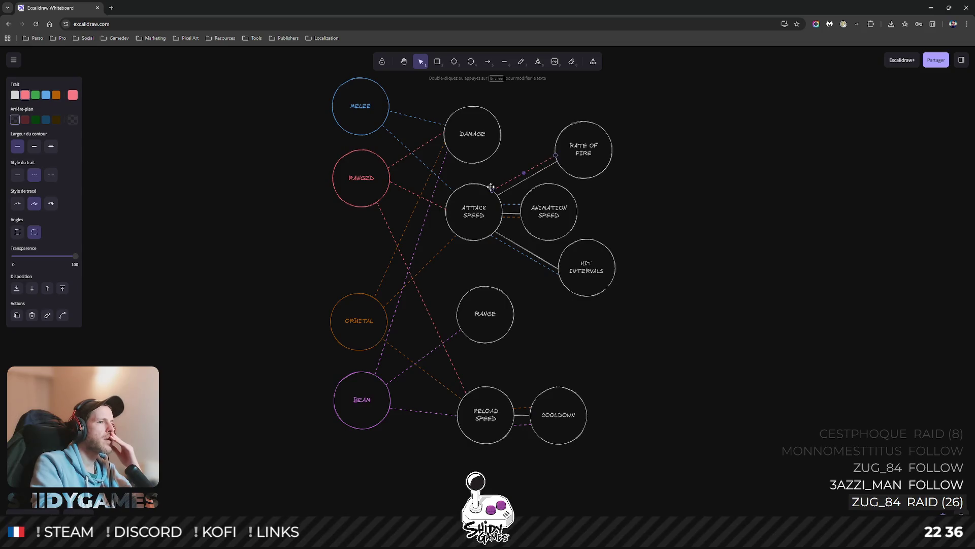
Nudge the DAMAGE circle slightly right and pan the stat diagram up.
{"action": "left_click", "coordinate": [487, 155]}
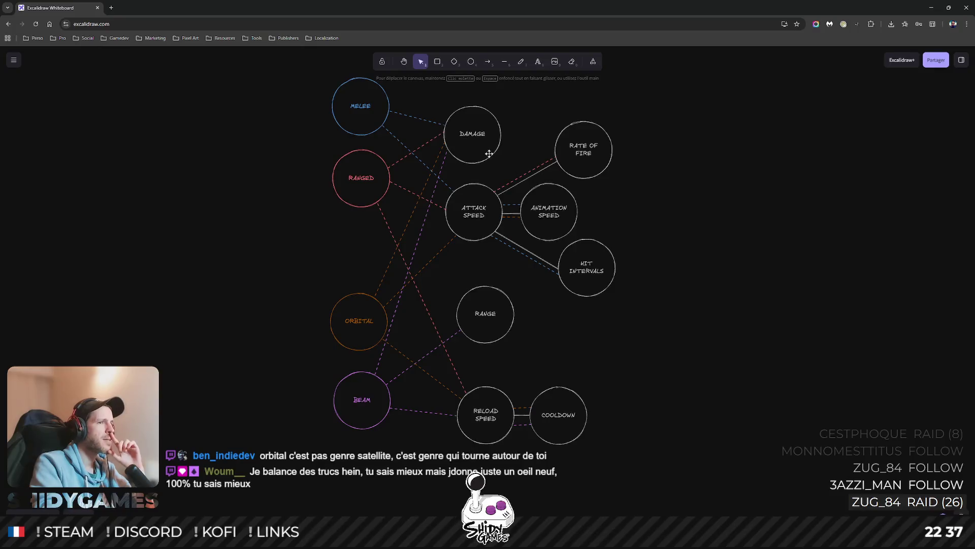
{"action": "left_click_drag", "start_coordinate": [475, 155], "coordinate": [479, 154]}
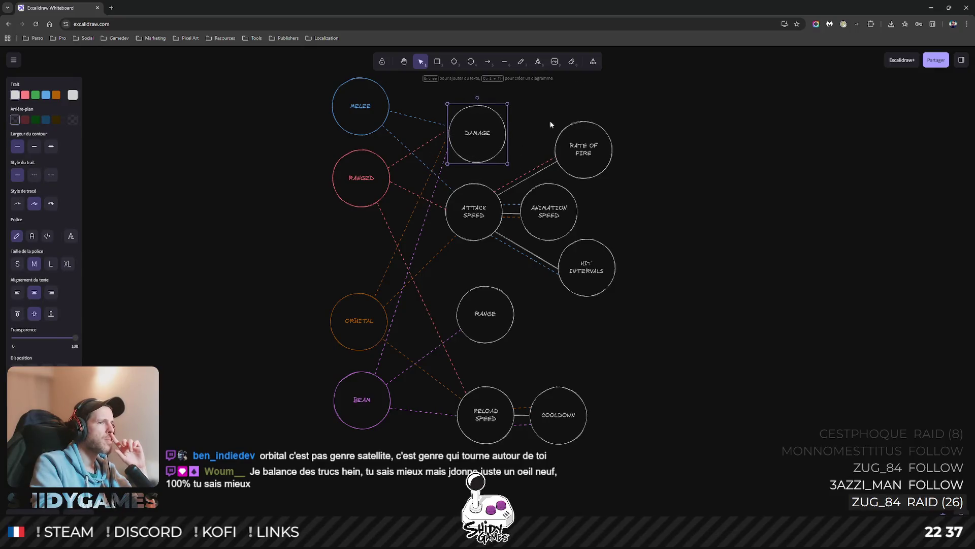
{"action": "key", "text": "Escape"}
{"action": "scroll", "coordinate": [488, 148], "scroll_direction": "up", "scroll_amount": 2}
{"action": "scroll", "coordinate": [463, 145], "scroll_direction": "down", "scroll_amount": 2}
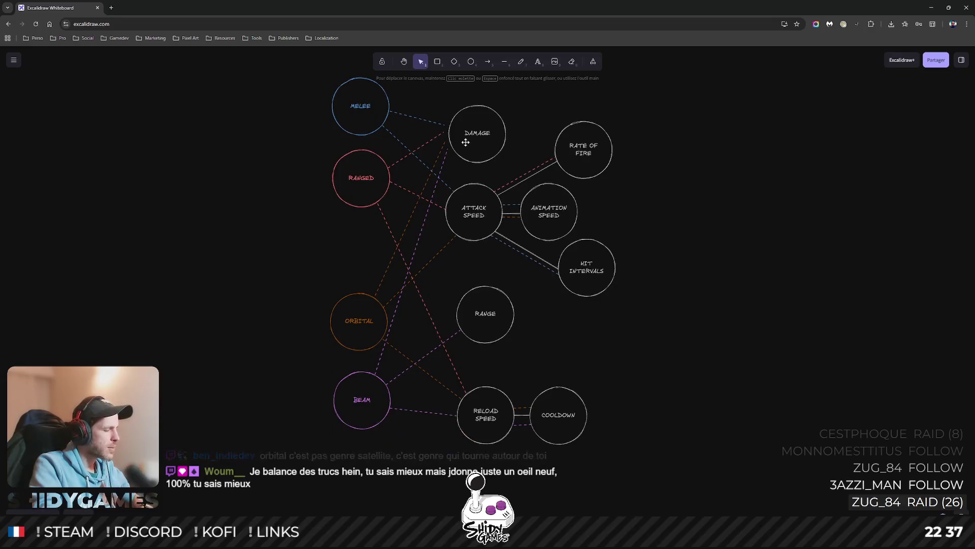
{"action": "scroll", "coordinate": [462, 158], "scroll_direction": "up", "scroll_amount": 3}
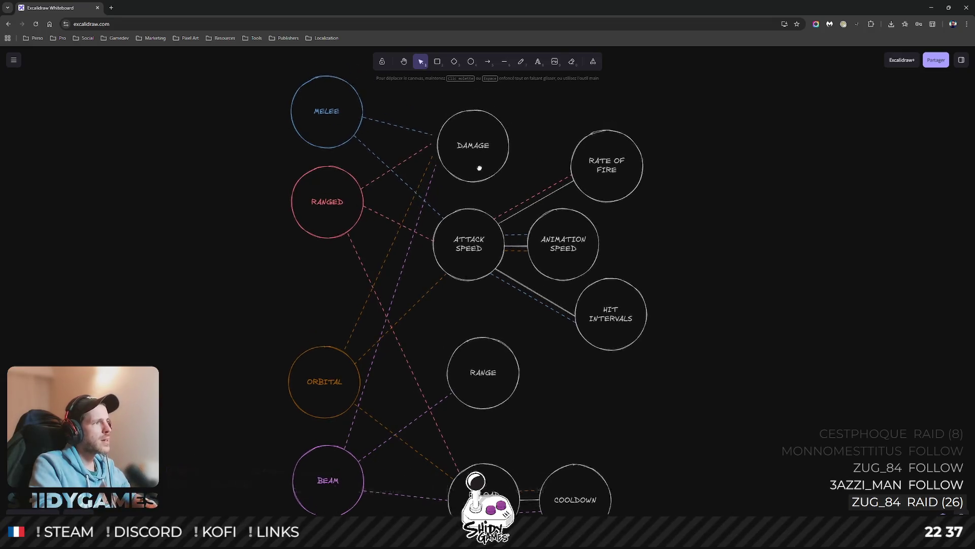
{"action": "left_click_drag", "start_coordinate": [450, 209], "coordinate": [461, 191]}
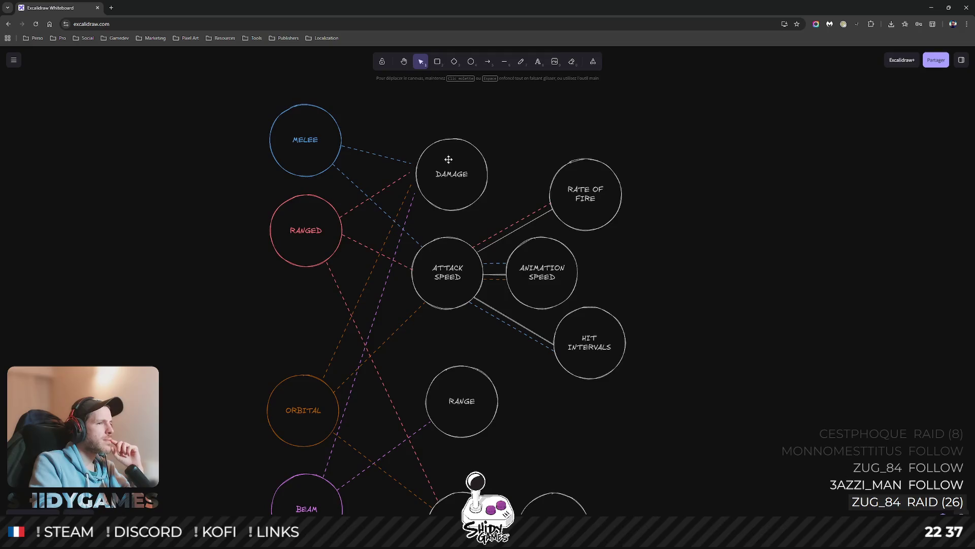
Inspect the BEAM, ORBITAL, RANGED and MELEE dashed connectors into DAMAGE one by one.
{"action": "left_click", "coordinate": [411, 202]}
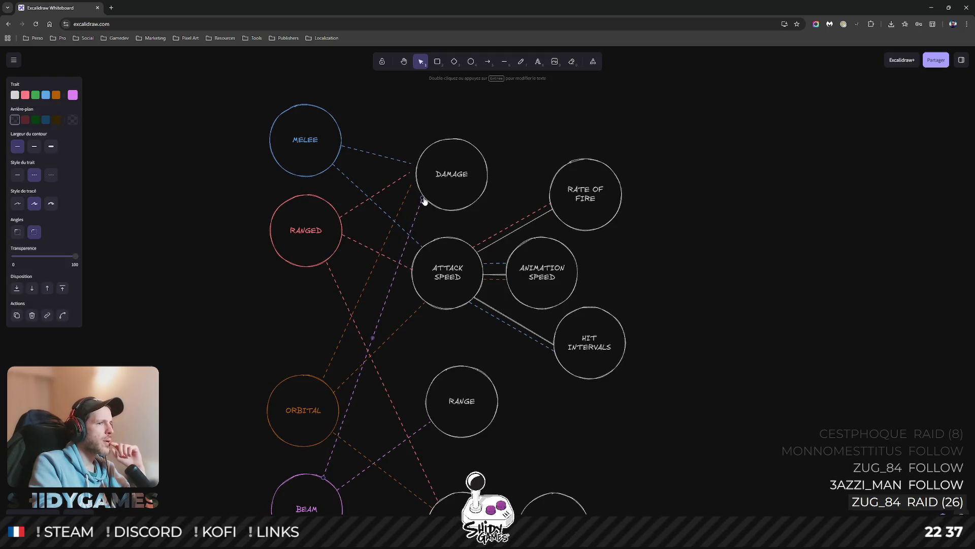
{"action": "left_click", "coordinate": [409, 187]}
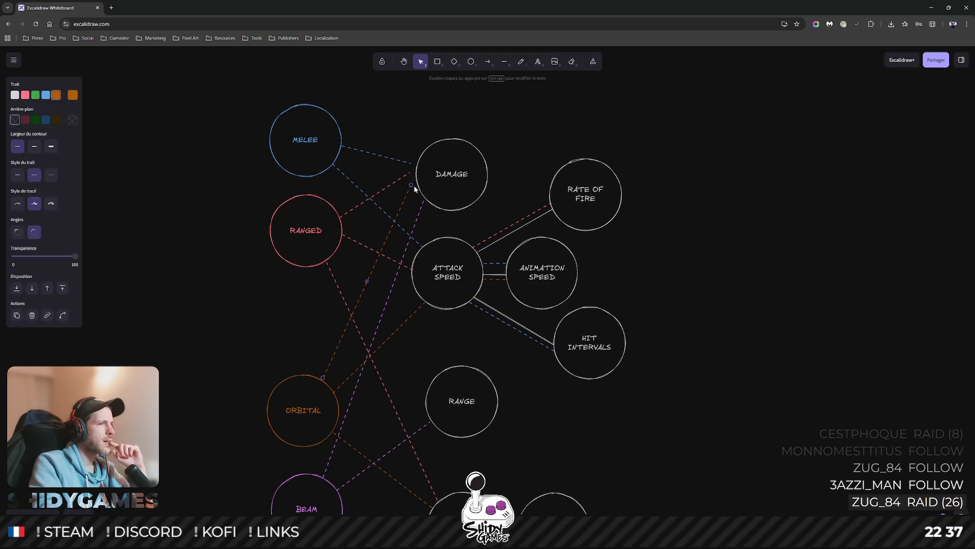
{"action": "left_click", "coordinate": [416, 186]}
{"action": "left_click", "coordinate": [411, 177]}
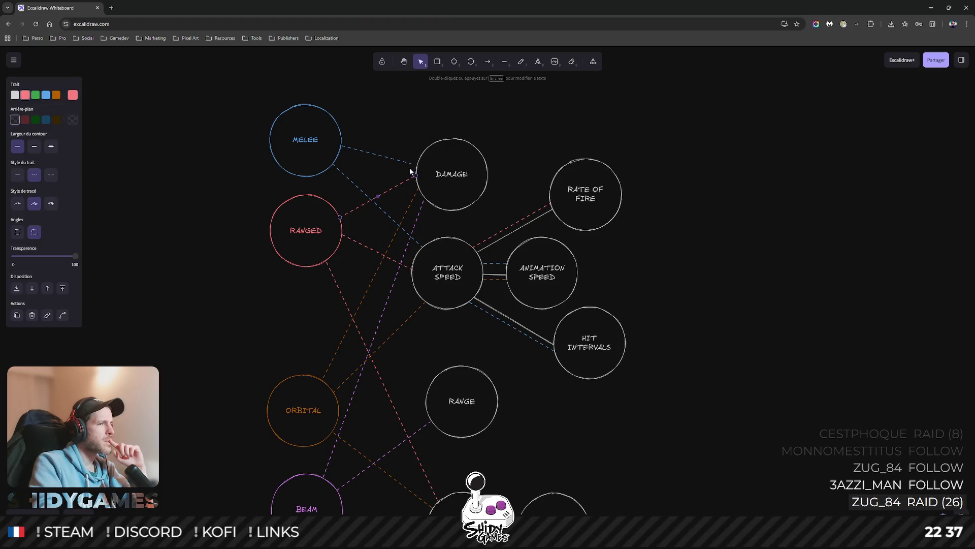
{"action": "left_click", "coordinate": [411, 165]}
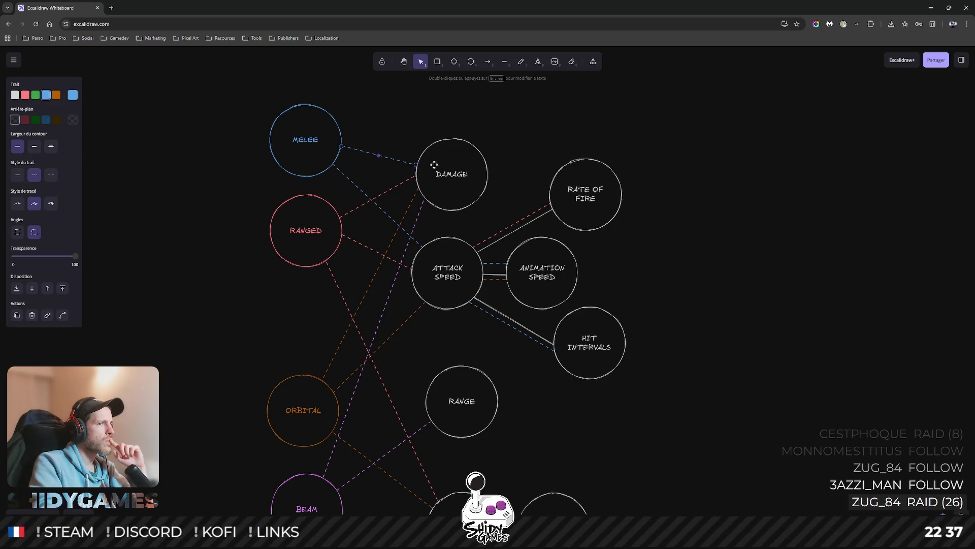
{"action": "left_click", "coordinate": [647, 191]}
{"action": "scroll", "coordinate": [647, 190], "scroll_direction": "down", "scroll_amount": 3}
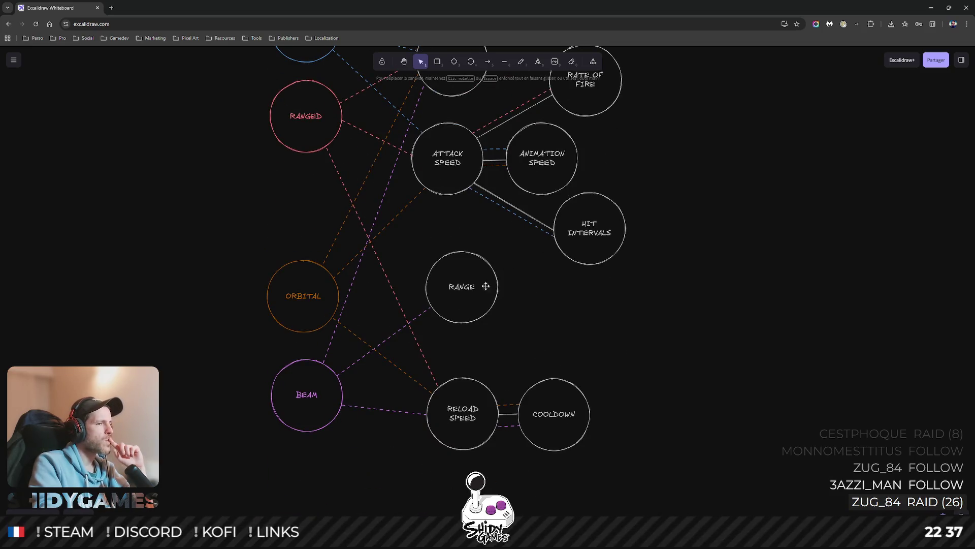
{"action": "scroll", "coordinate": [662, 241], "scroll_direction": "up", "scroll_amount": 2}
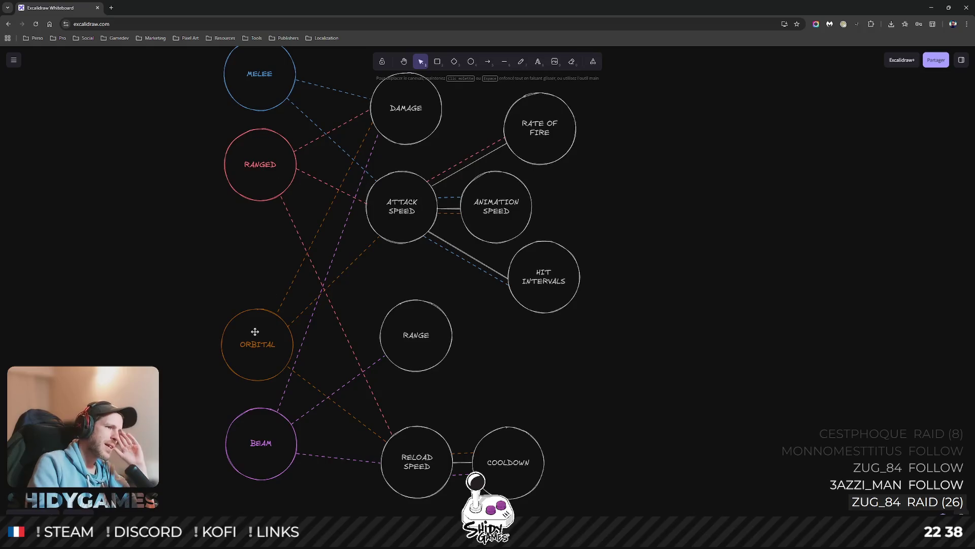
Move ORBITAL up, RANGED down and BEAM up, reattaching the red connector lower on RANGED.
{"action": "mouse_move", "coordinate": [246, 330]}
{"action": "left_mouse_down"}
{"action": "mouse_move", "coordinate": [251, 278]}
{"action": "mouse_move", "coordinate": [266, 279]}
{"action": "left_mouse_up"}
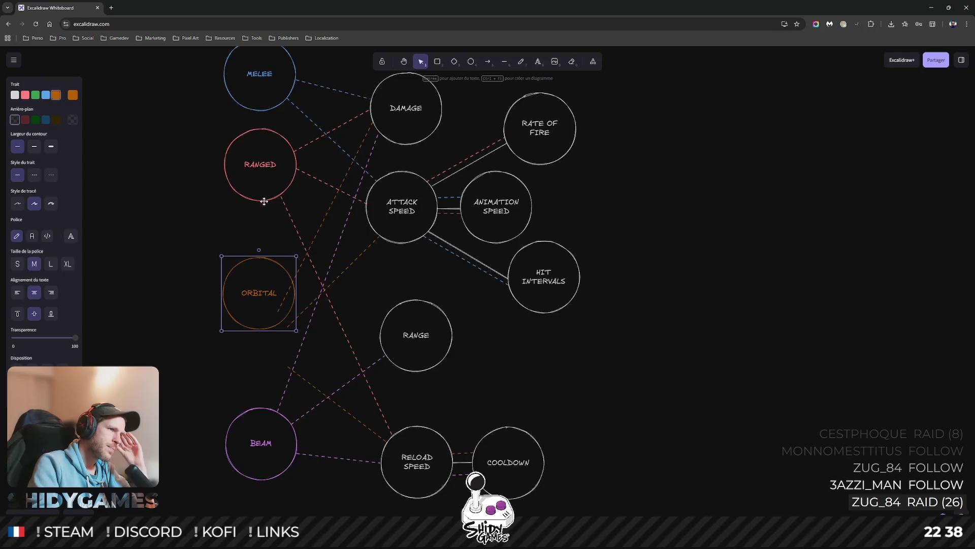
{"action": "left_click_drag", "start_coordinate": [259, 192], "coordinate": [259, 212]}
{"action": "left_click_drag", "start_coordinate": [261, 427], "coordinate": [259, 387]}
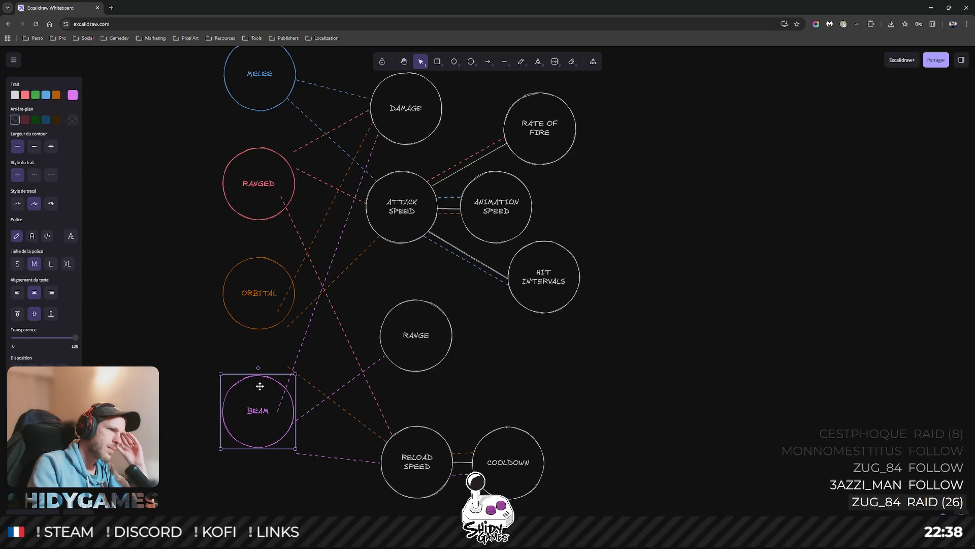
{"action": "left_click", "coordinate": [300, 171]}
{"action": "left_click_drag", "start_coordinate": [296, 172], "coordinate": [297, 193]}
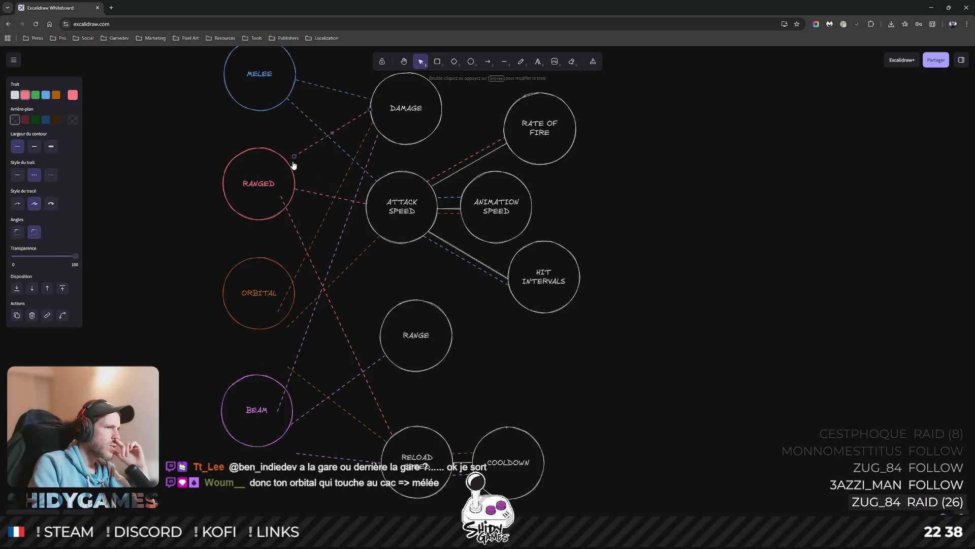
{"action": "left_click", "coordinate": [283, 202]}
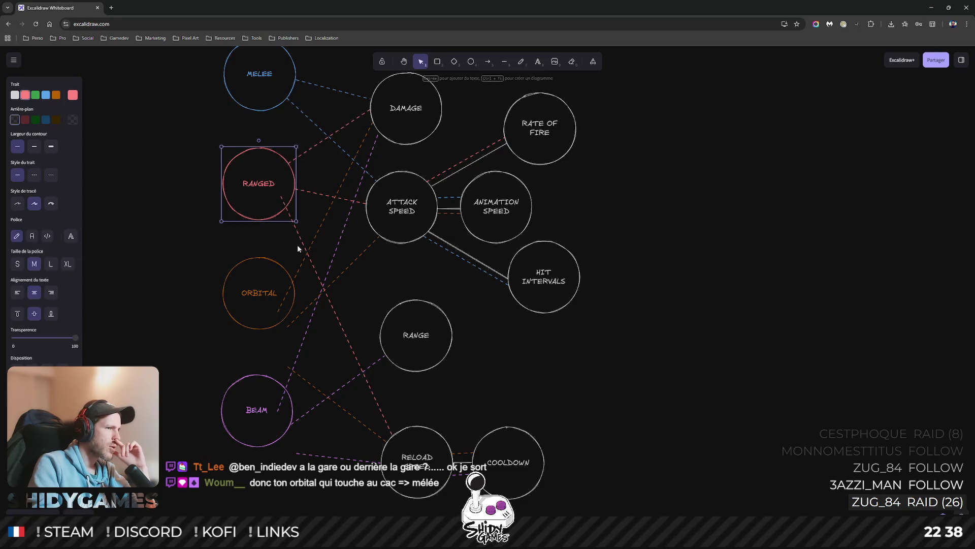
{"action": "left_click", "coordinate": [293, 220]}
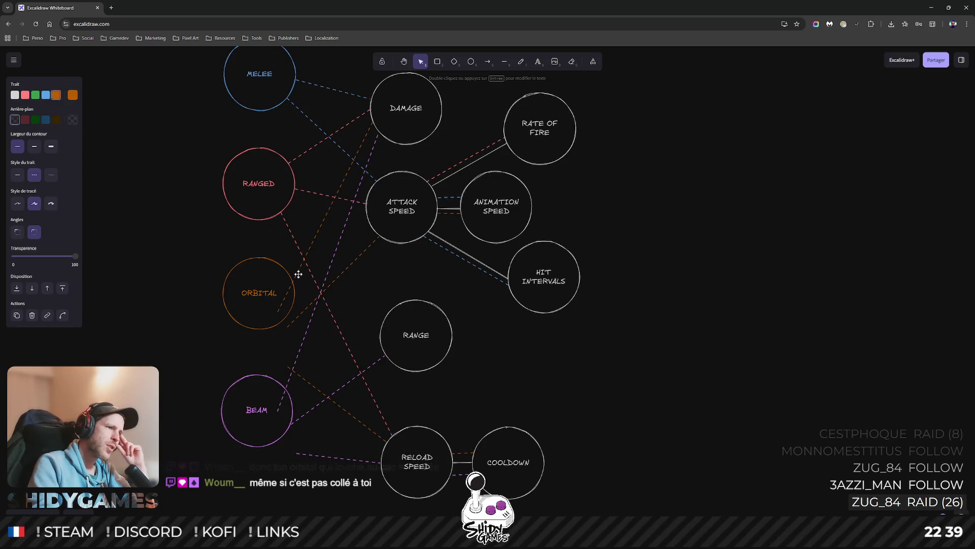
Re-route the orange ORBITAL connector onto the circle's upper edge and tidy its ATTACK SPEED end.
{"action": "left_click", "coordinate": [276, 311]}
{"action": "left_click_drag", "start_coordinate": [281, 263], "coordinate": [277, 262]}
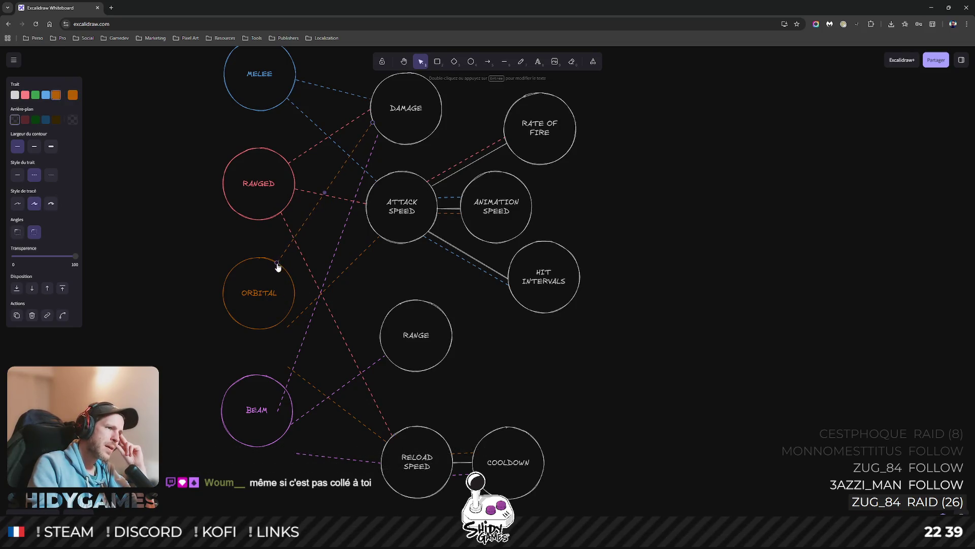
{"action": "left_click_drag", "start_coordinate": [287, 327], "coordinate": [291, 276]}
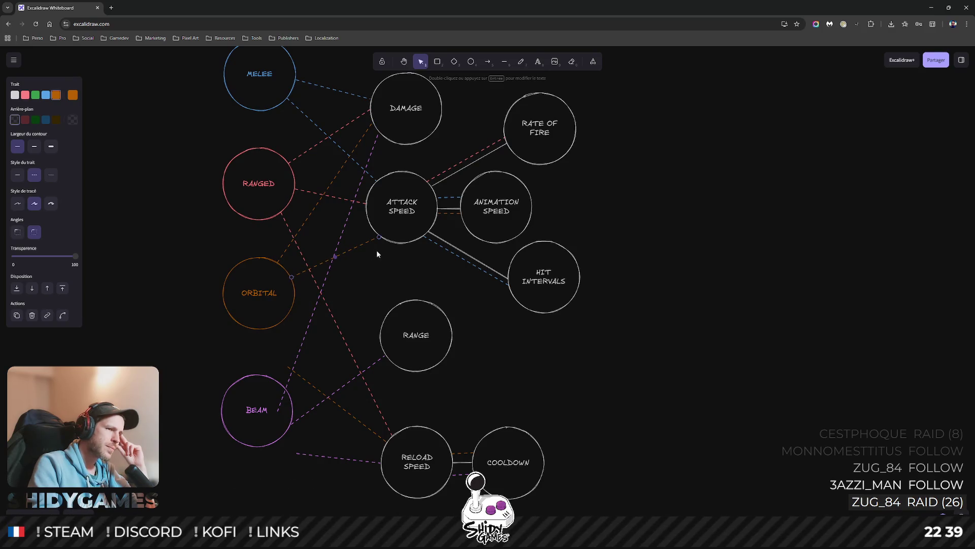
{"action": "left_click_drag", "start_coordinate": [380, 240], "coordinate": [376, 235]}
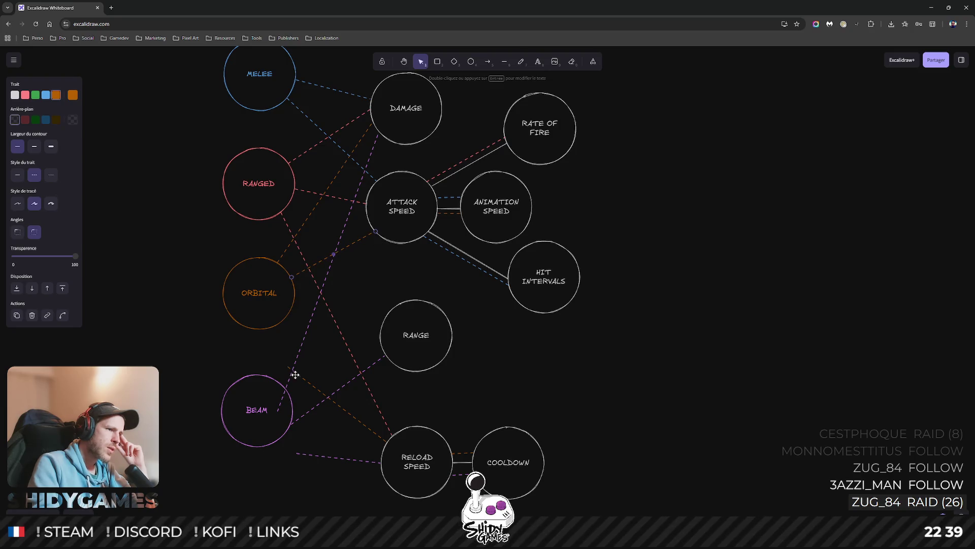
{"action": "left_click_drag", "start_coordinate": [288, 370], "coordinate": [295, 317]}
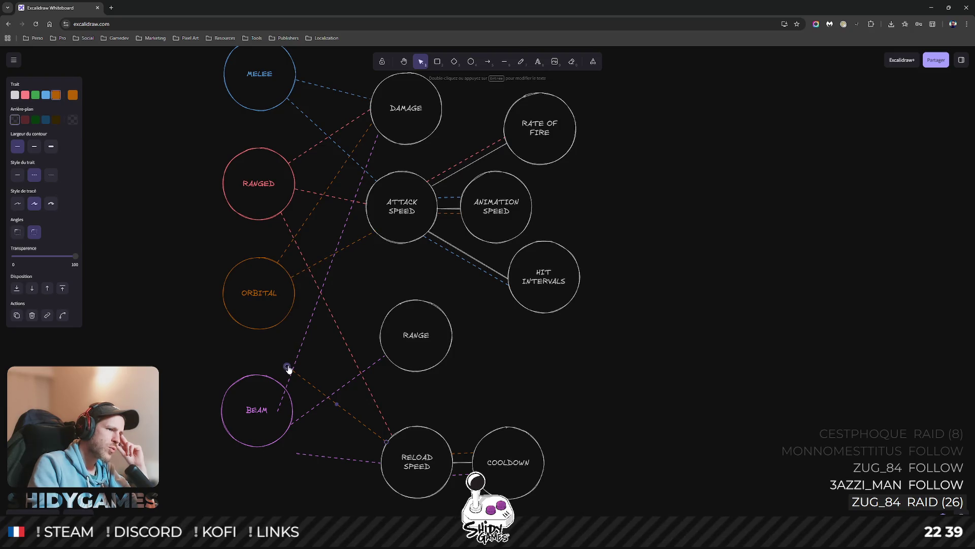
{"action": "left_click_drag", "start_coordinate": [287, 366], "coordinate": [290, 320]}
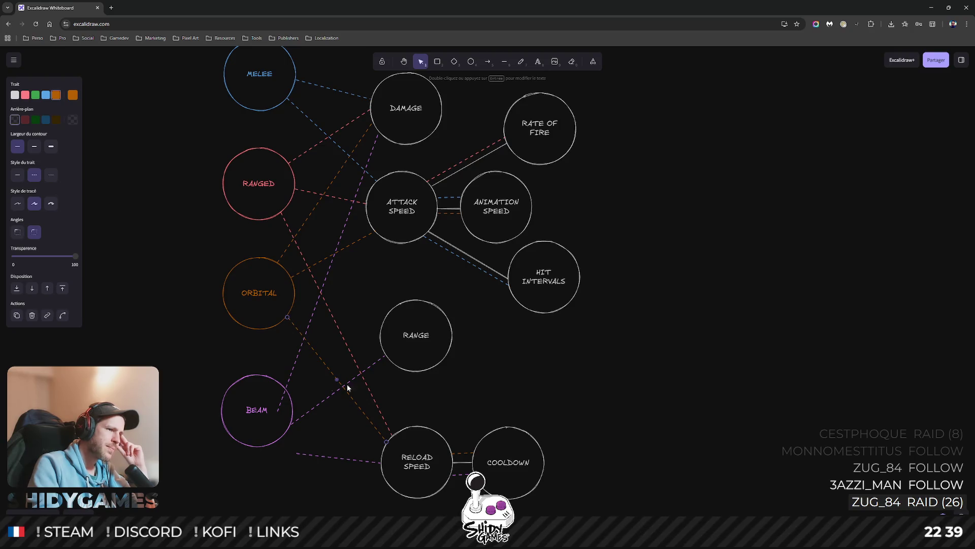
Reattach the purple BEAM connector to the circle's top-right edge, then check ORBITAL, RELOAD SPEED and MELEE.
{"action": "left_click", "coordinate": [286, 385]}
{"action": "left_click_drag", "start_coordinate": [278, 414], "coordinate": [267, 375]}
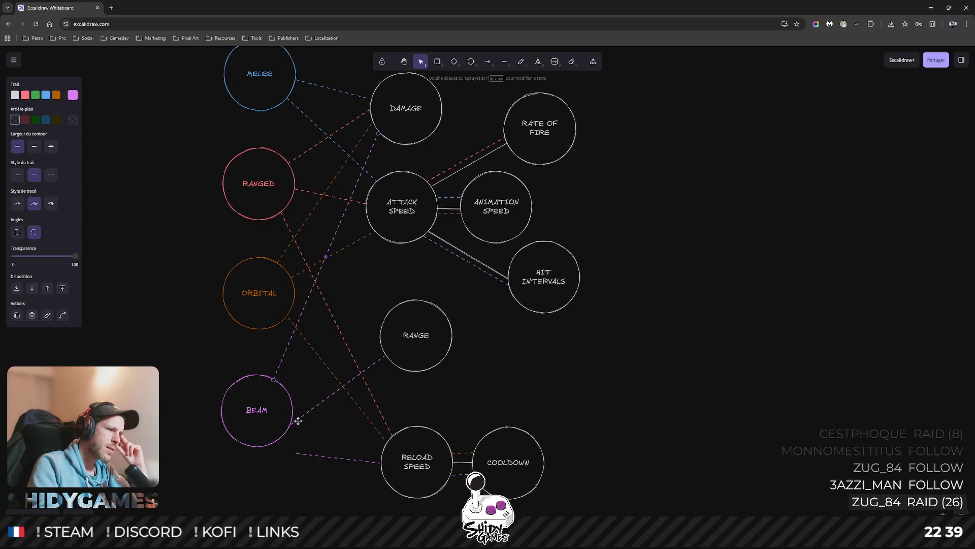
{"action": "left_click_drag", "start_coordinate": [291, 426], "coordinate": [292, 397]}
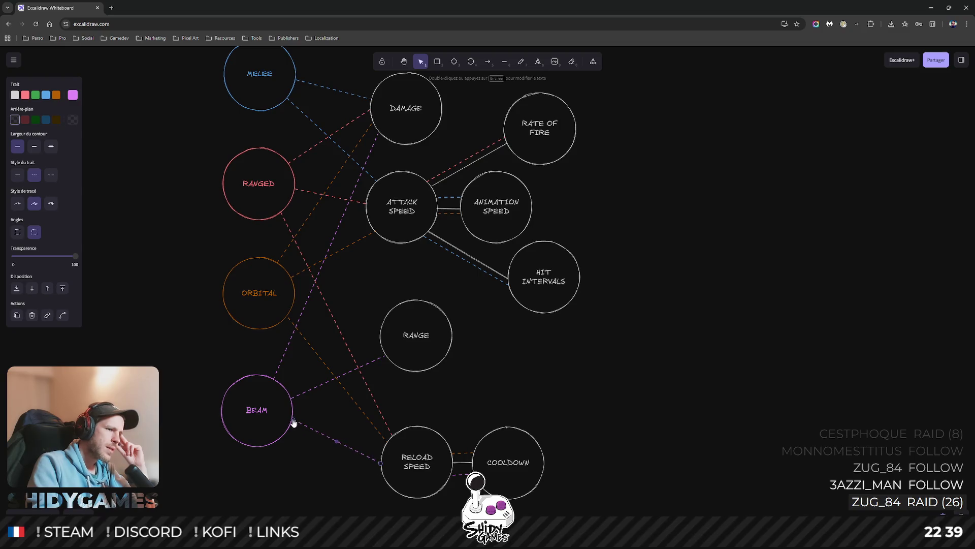
{"action": "left_click", "coordinate": [531, 396]}
{"action": "scroll", "coordinate": [565, 391], "scroll_direction": "up", "scroll_amount": 1}
{"action": "left_click_drag", "start_coordinate": [565, 391], "coordinate": [562, 396]}
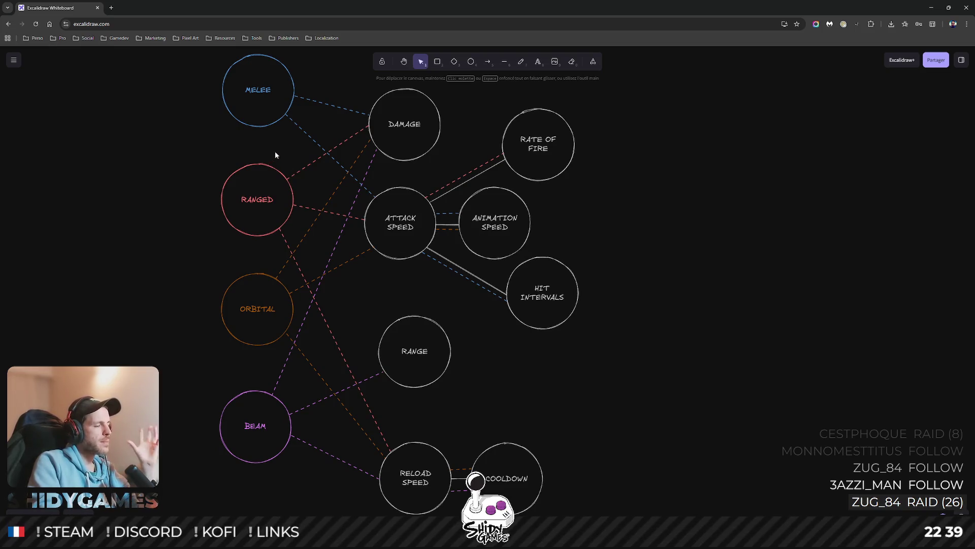
{"action": "left_click", "coordinate": [260, 320]}
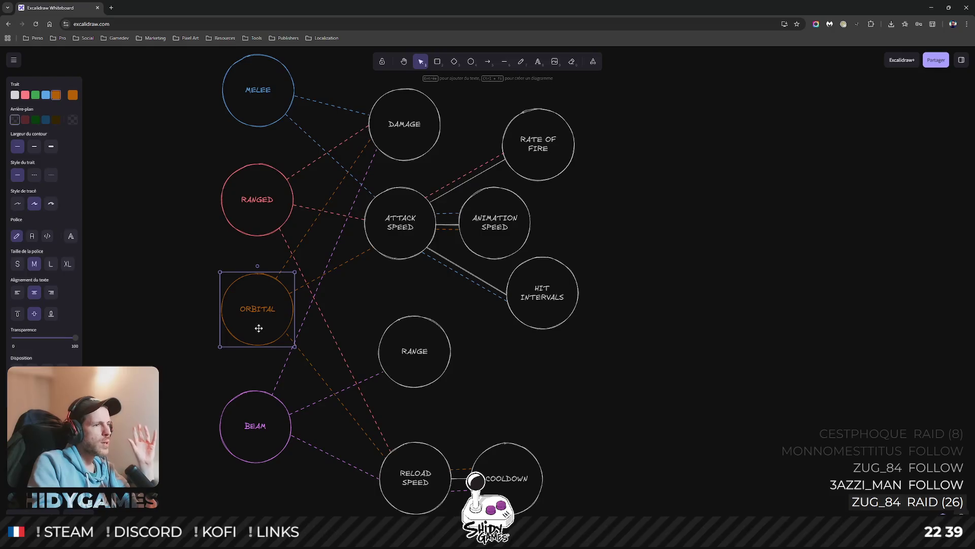
{"action": "left_click", "coordinate": [410, 466]}
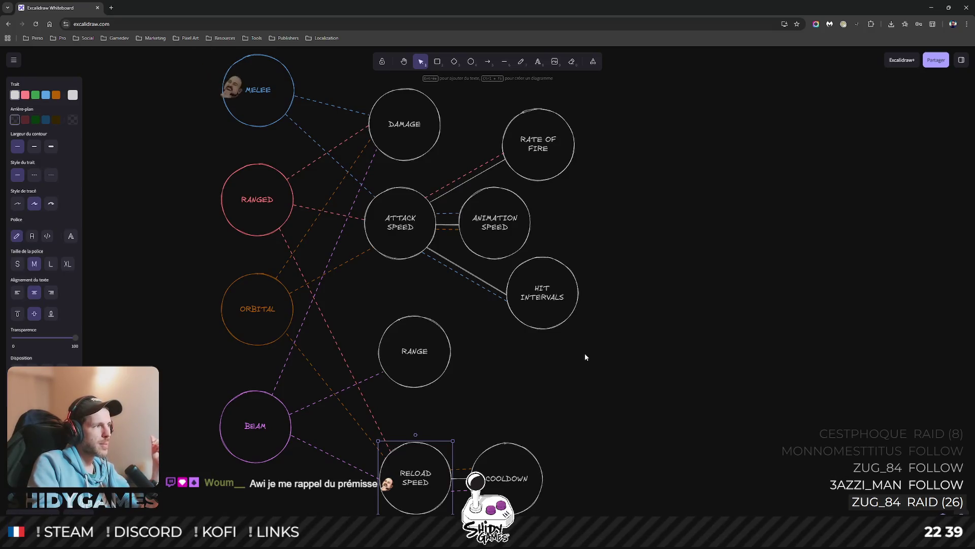
{"action": "left_click", "coordinate": [281, 98]}
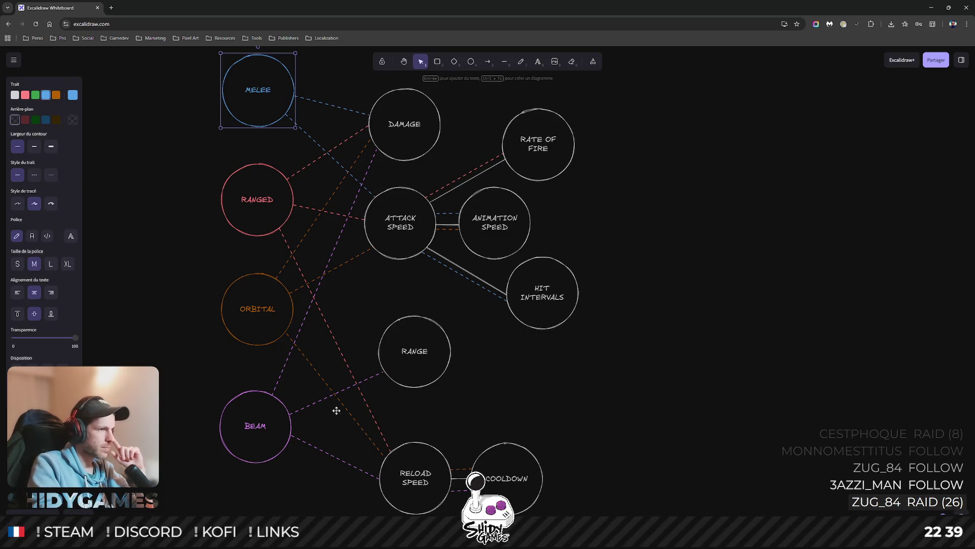
Move RANGE up-left and shift the RELOAD SPEED–COOLDOWN pair upward together.
{"action": "mouse_move", "coordinate": [438, 381]}
{"action": "left_mouse_down"}
{"action": "mouse_move", "coordinate": [424, 350]}
{"action": "mouse_move", "coordinate": [371, 343]}
{"action": "left_mouse_up"}
{"action": "left_click", "coordinate": [381, 373]}
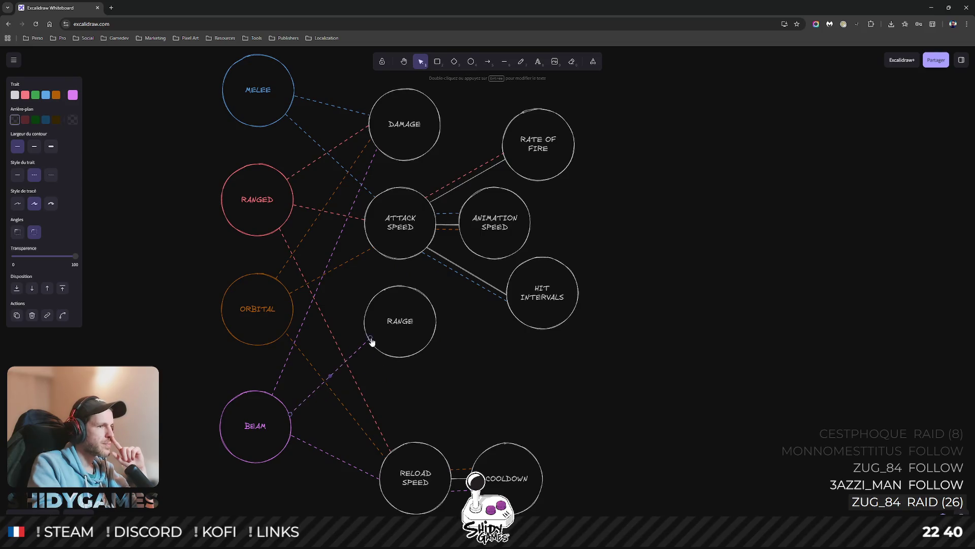
{"action": "left_click", "coordinate": [266, 106]}
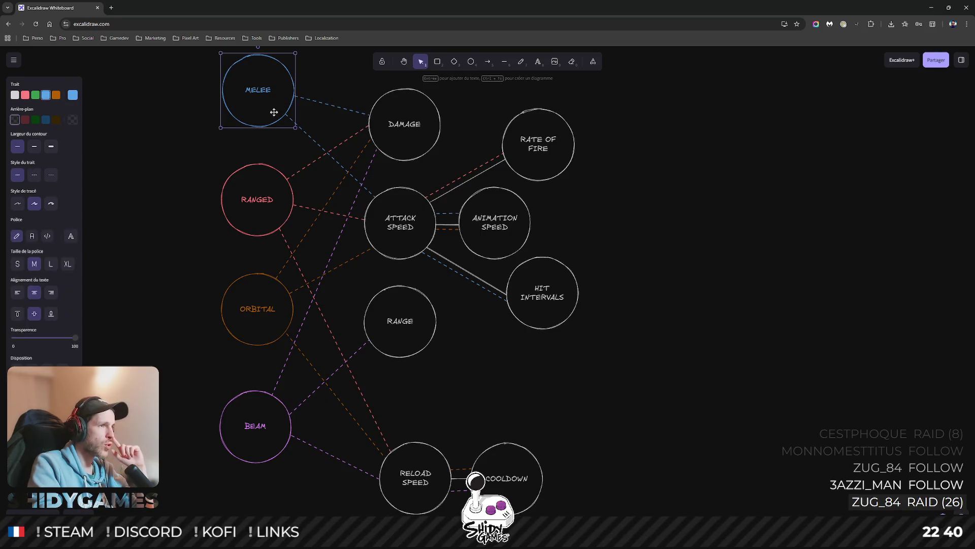
{"action": "left_click_drag", "start_coordinate": [377, 515], "coordinate": [646, 407]}
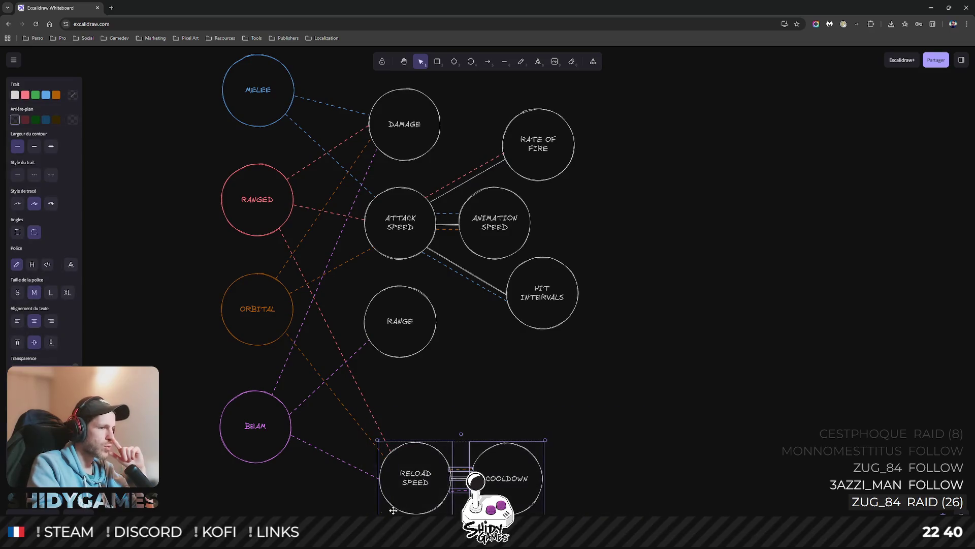
{"action": "left_click_drag", "start_coordinate": [408, 504], "coordinate": [385, 404]}
Reattach the orange and purple dashed connectors to RELOAD SPEED's left edge.
{"action": "left_click", "coordinate": [368, 392]}
{"action": "left_click", "coordinate": [388, 424]}
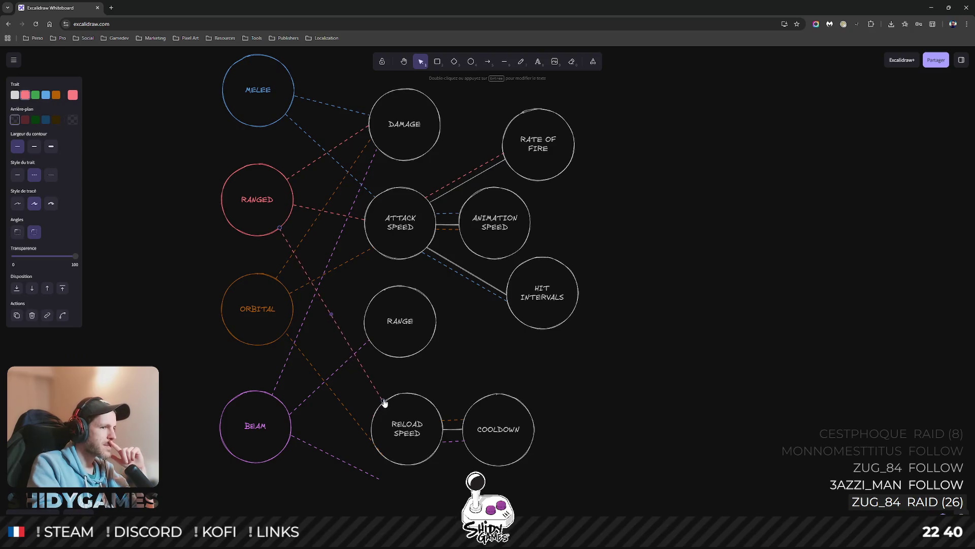
{"action": "left_click", "coordinate": [367, 436]}
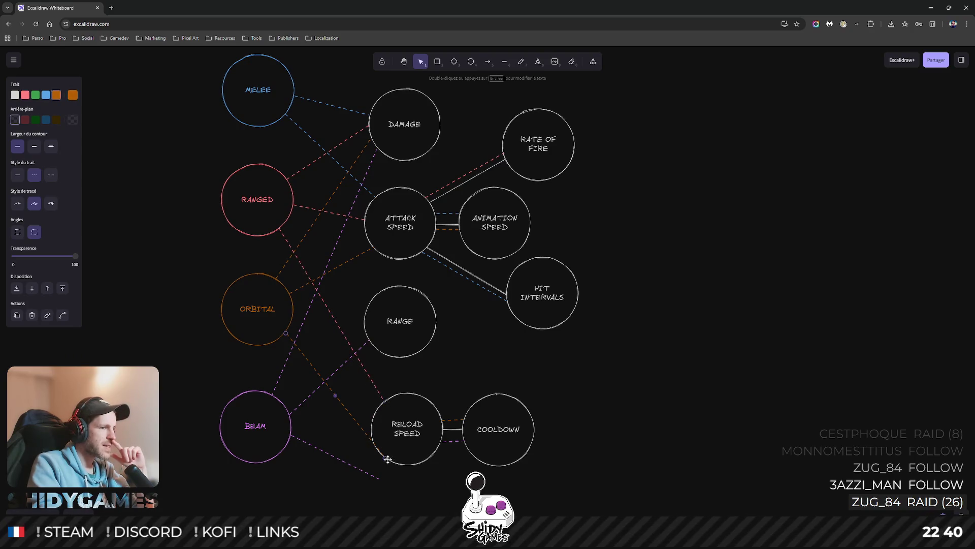
{"action": "left_click_drag", "start_coordinate": [385, 456], "coordinate": [374, 420]}
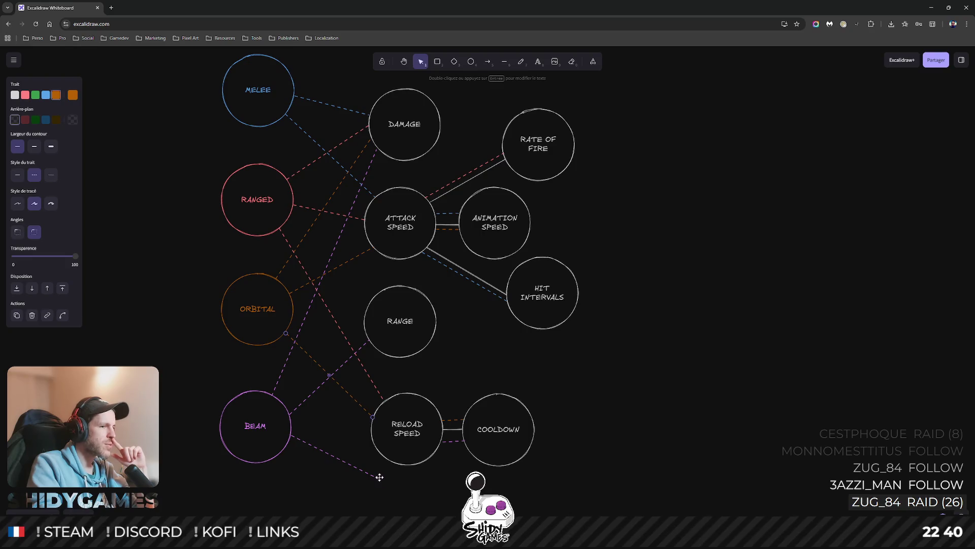
{"action": "left_click_drag", "start_coordinate": [380, 482], "coordinate": [369, 441]}
{"action": "left_click", "coordinate": [640, 418]}
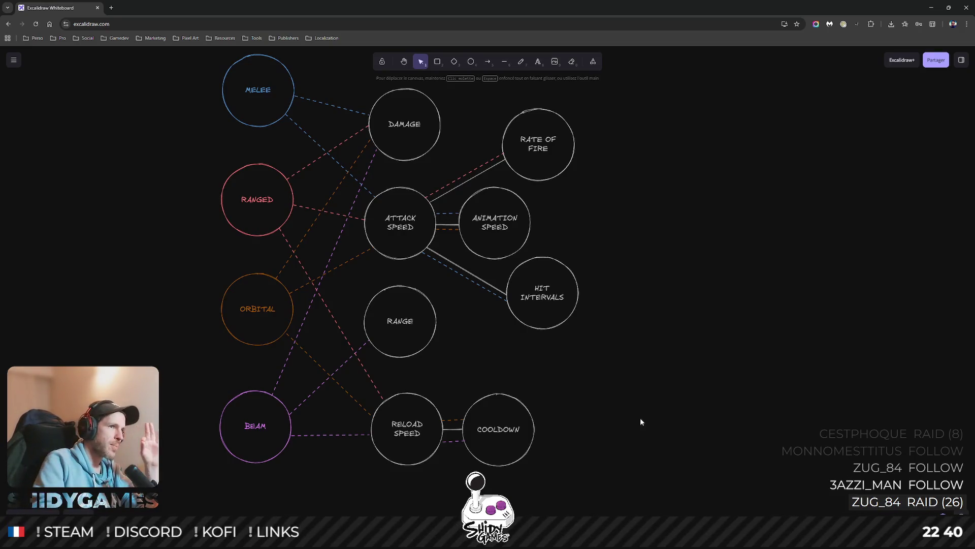
{"action": "scroll", "coordinate": [710, 236], "scroll_direction": "up", "scroll_amount": 1}
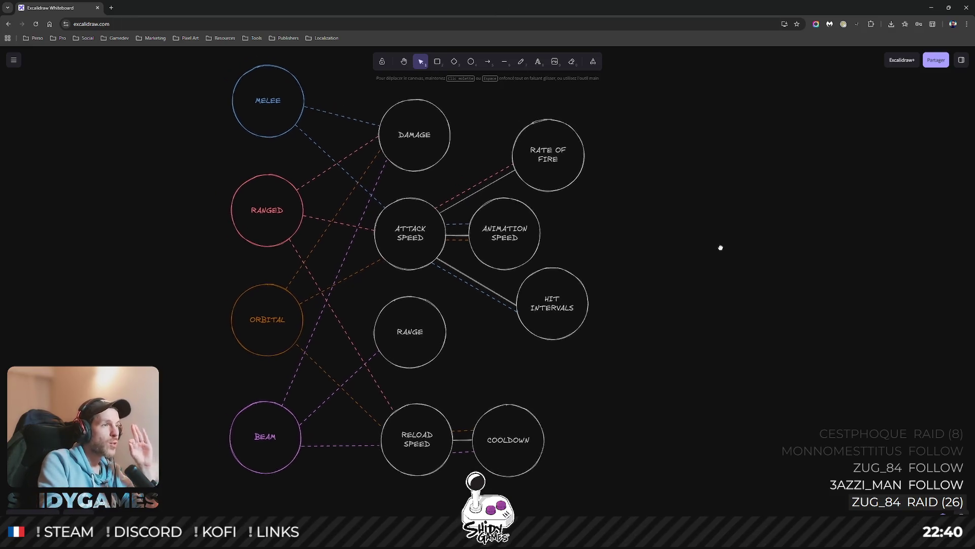
Finish the blue dashed line from MELEE to RANGE, then switch to the Blender saw-blade model.
{"action": "left_click", "coordinate": [504, 61]}
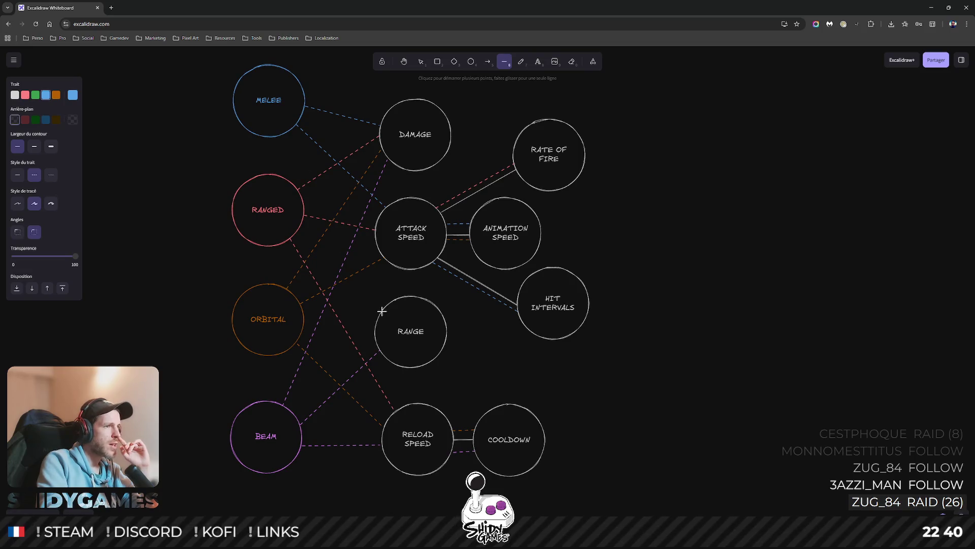
{"action": "left_click", "coordinate": [288, 135]}
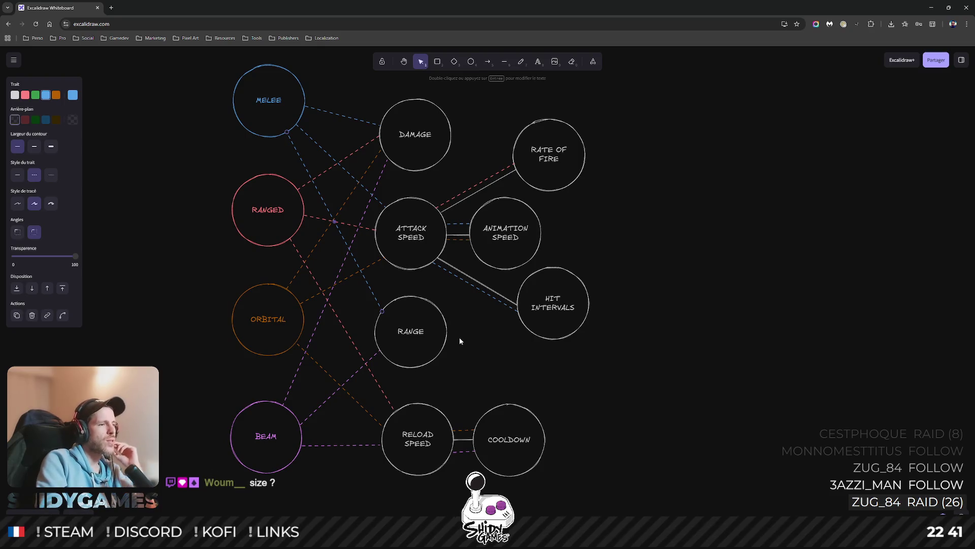
{"action": "key", "text": "alt+Tab"}
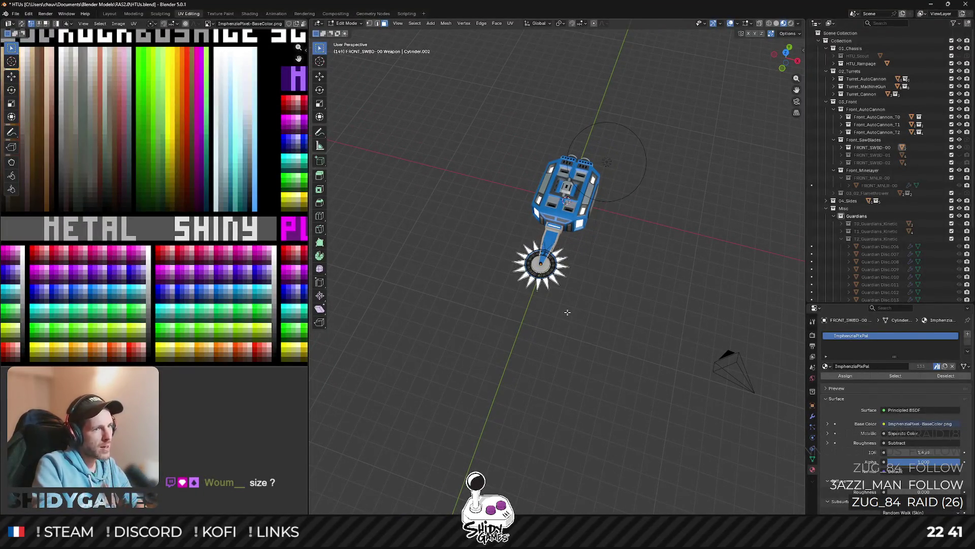
Scale the saw blade to about 2.5 times size in Edit Mode, view it from above, then undo the enlargement.
{"action": "key", "text": "Tab"}
{"action": "scroll", "coordinate": [566, 297], "scroll_direction": "up", "scroll_amount": 3}
{"action": "left_click", "coordinate": [540, 221]}
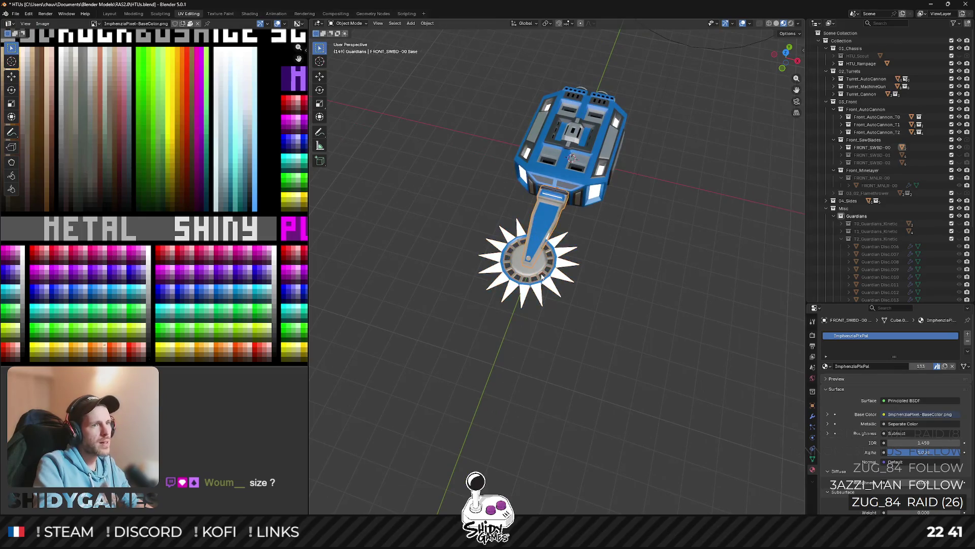
{"action": "scroll", "coordinate": [540, 220], "scroll_direction": "up", "scroll_amount": 3}
{"action": "middle_click", "coordinate": [592, 202]}
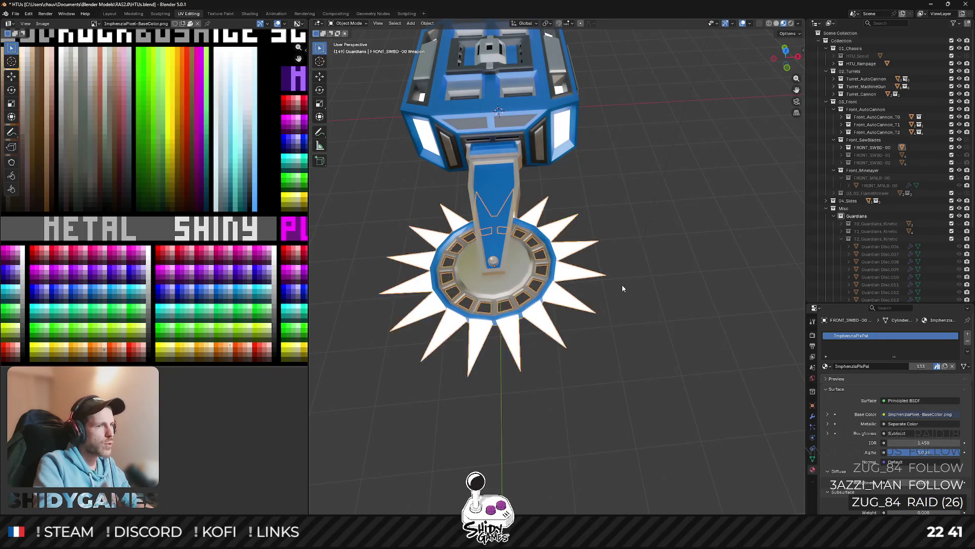
{"action": "scroll", "coordinate": [621, 285], "scroll_direction": "down", "scroll_amount": 4}
{"action": "key", "text": "Tab"}
{"action": "key", "text": "a"}
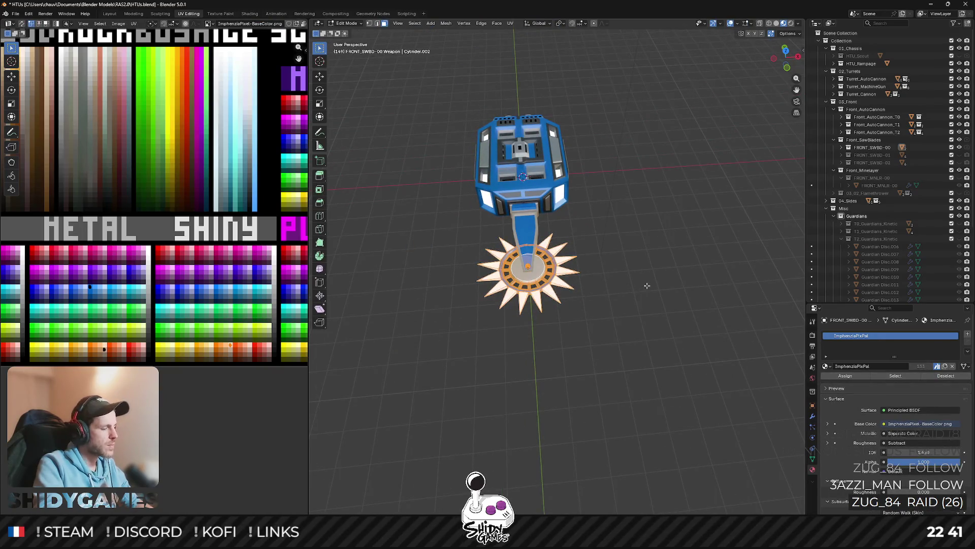
{"action": "key", "text": "s"}
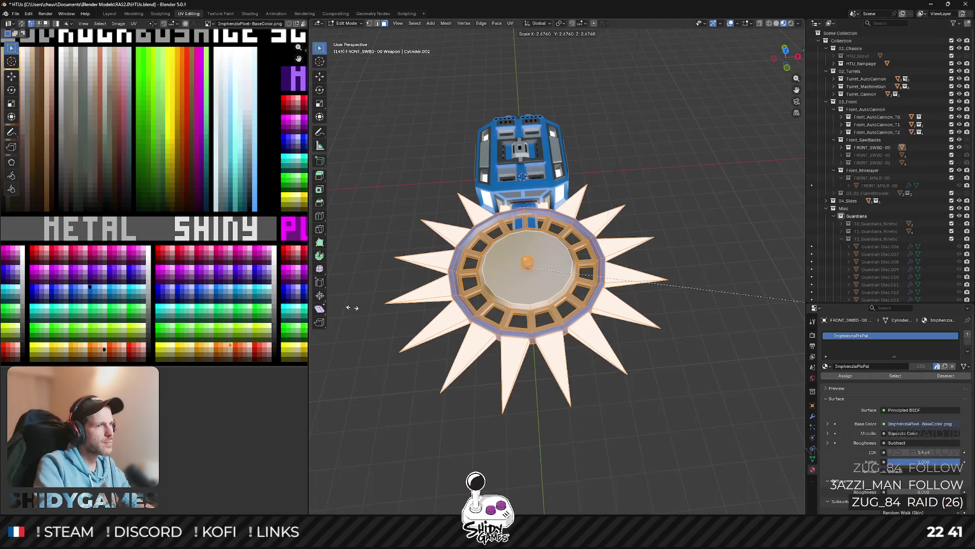
{"action": "key", "text": "Escape"}
{"action": "left_click", "coordinate": [525, 275]}
{"action": "key", "text": "ctrl+l"}
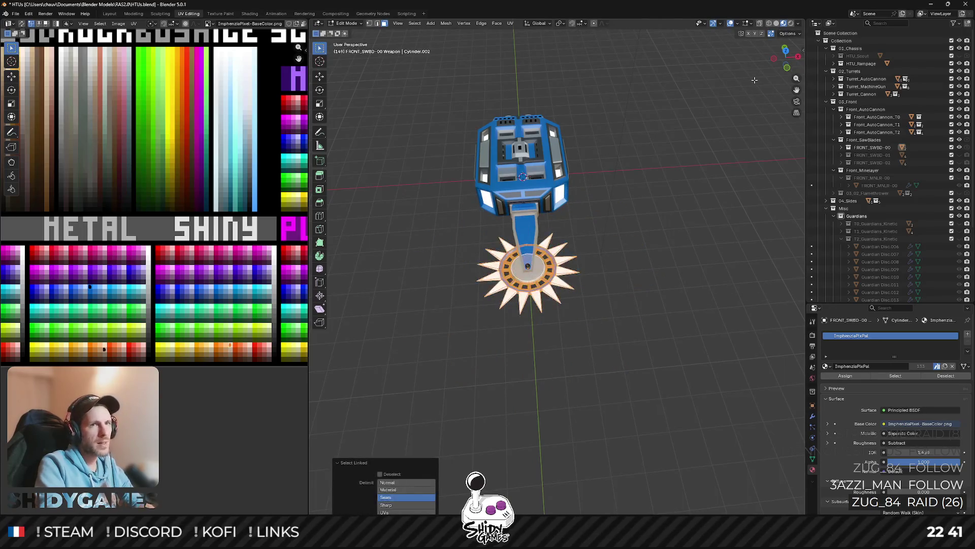
{"action": "key", "text": "KP_7"}
{"action": "key", "text": "s"}
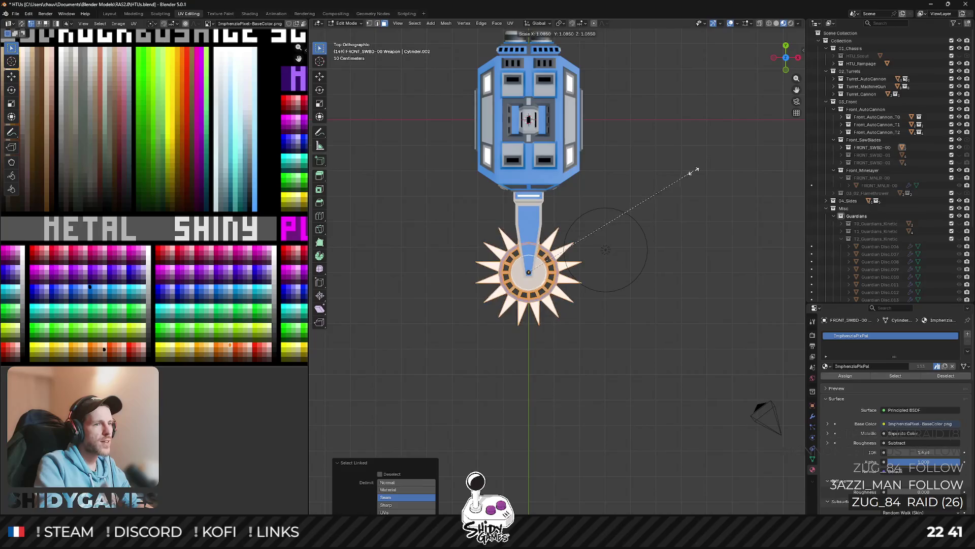
{"action": "left_click", "coordinate": [352, 145]}
{"action": "key", "text": "KP_0"}
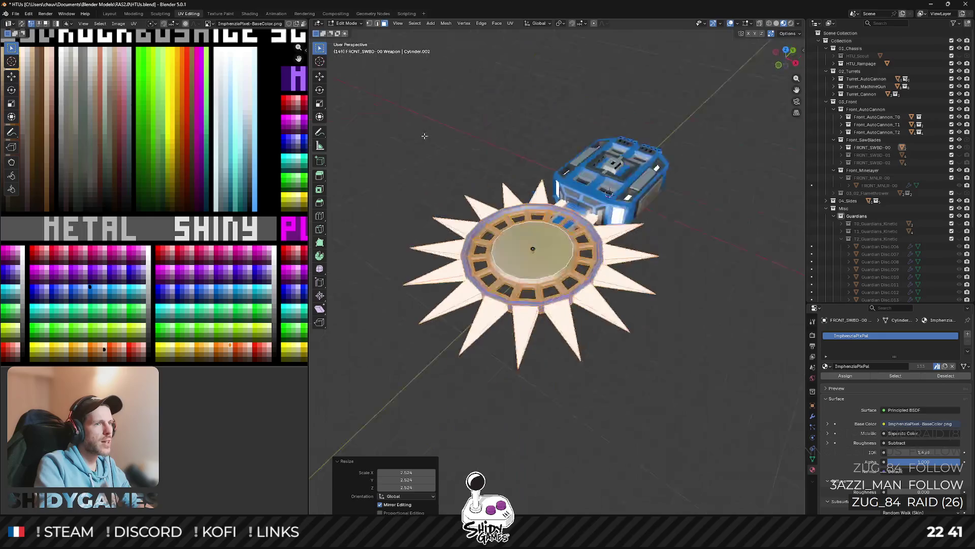
{"action": "scroll", "coordinate": [478, 82], "scroll_direction": "down", "scroll_amount": 4}
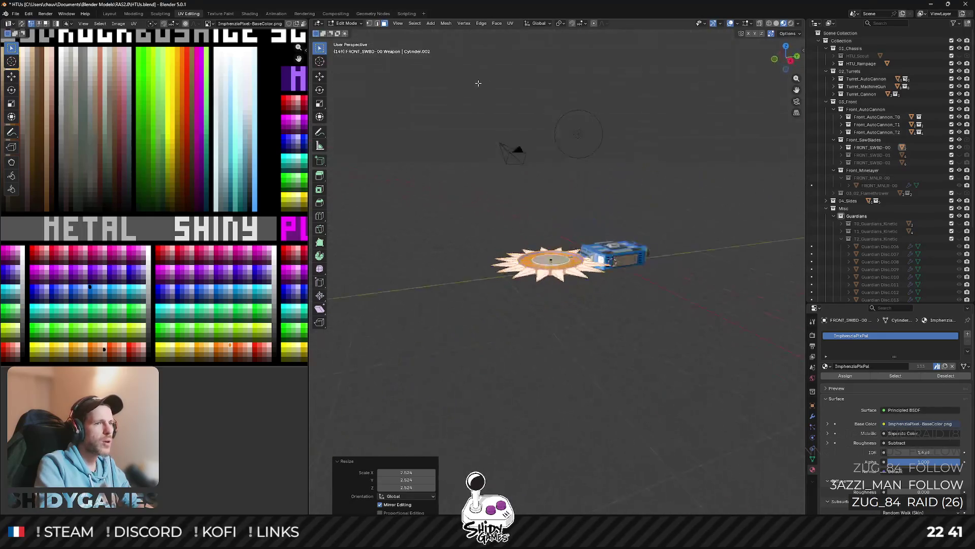
{"action": "left_click_drag", "start_coordinate": [478, 83], "coordinate": [587, 136]}
{"action": "key", "text": "ctrl+z"}
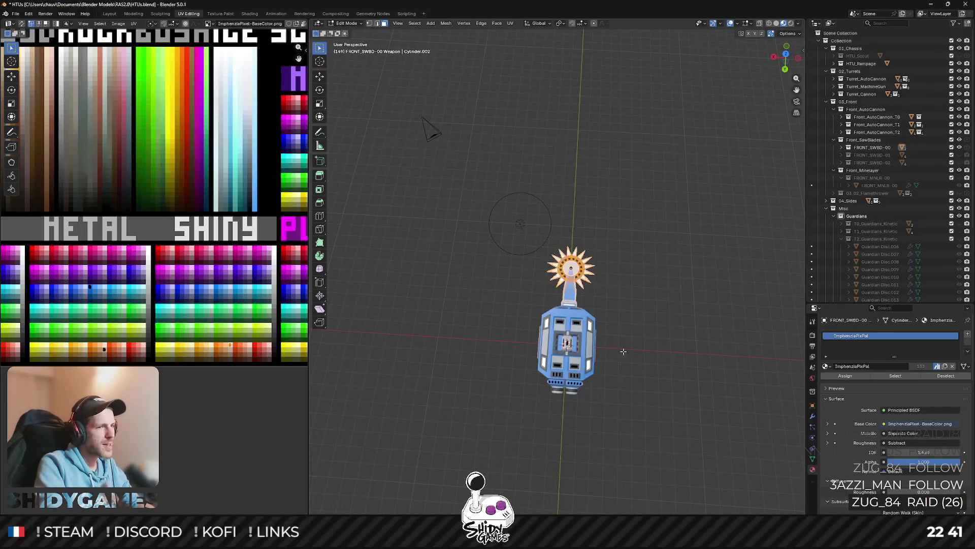
{"action": "key", "text": "Tab"}
{"action": "scroll", "coordinate": [605, 302], "scroll_direction": "up", "scroll_amount": 5}
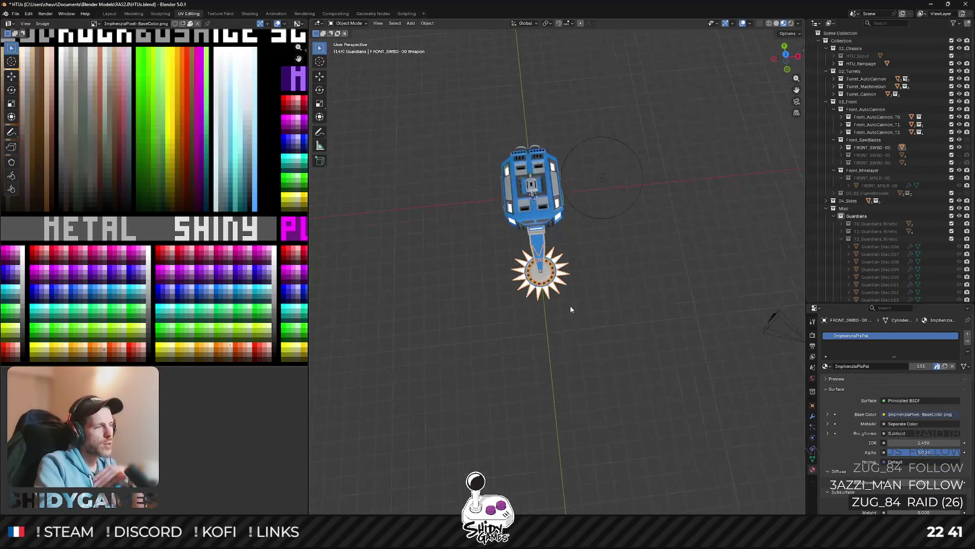
Inspect the blade from several angles, cancel a tentative move and scale, and return to Excalidraw.
{"action": "mouse_move", "coordinate": [580, 317]}
{"action": "left_mouse_down"}
{"action": "mouse_move", "coordinate": [588, 223]}
{"action": "mouse_move", "coordinate": [592, 307]}
{"action": "left_mouse_up"}
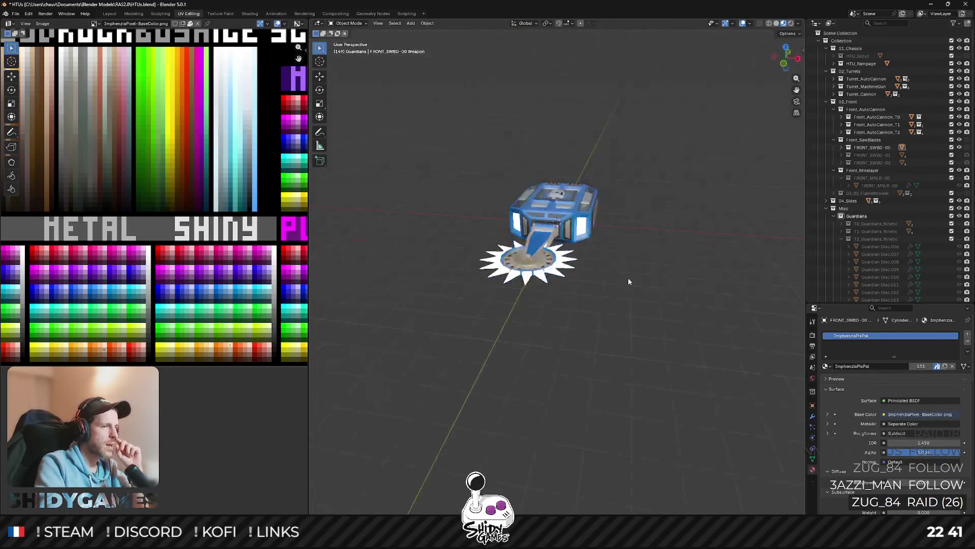
{"action": "left_click", "coordinate": [545, 255]}
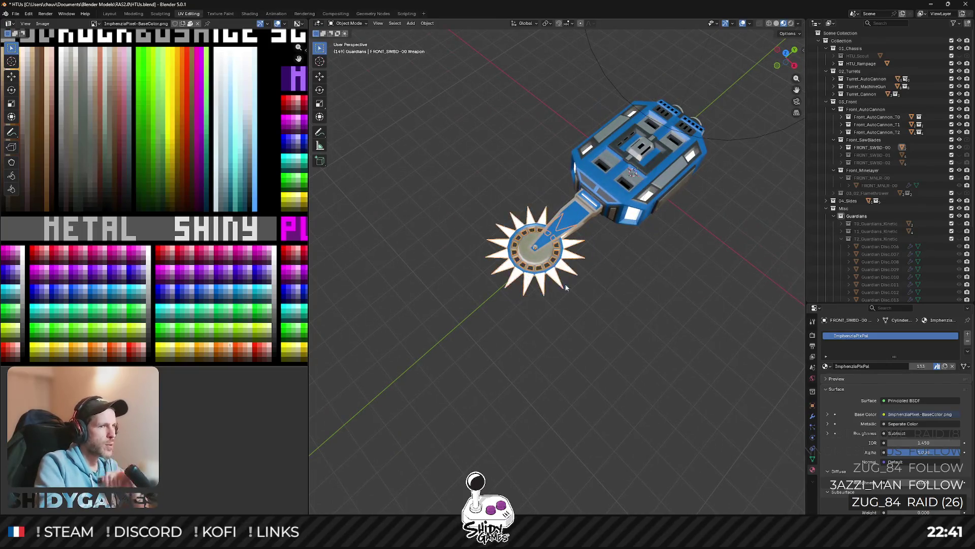
{"action": "middle_click", "coordinate": [544, 255]}
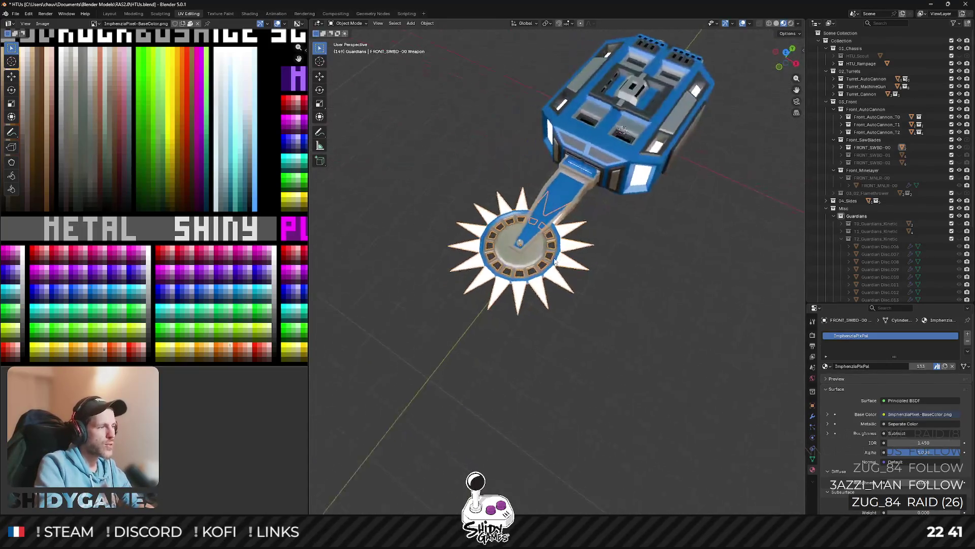
{"action": "middle_click", "coordinate": [545, 250]}
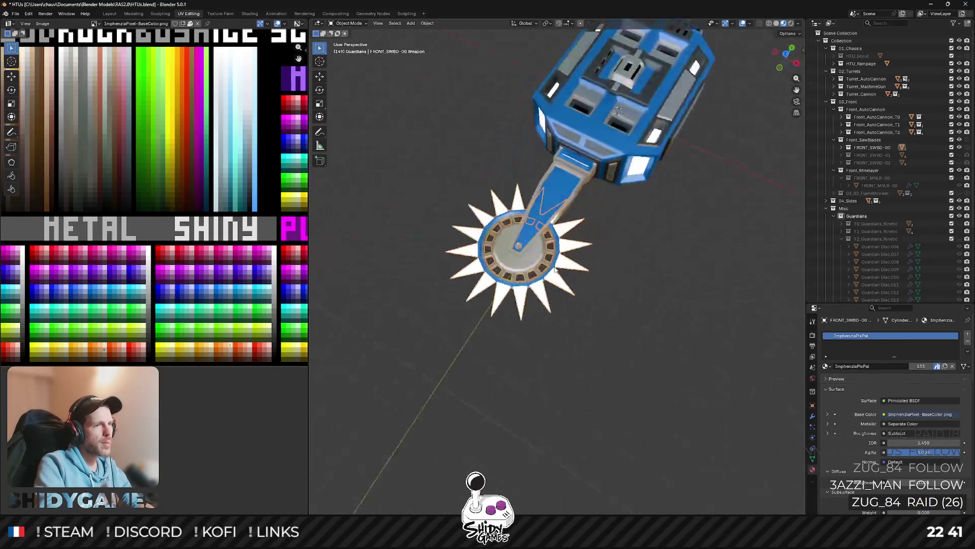
{"action": "middle_click", "coordinate": [565, 259]}
{"action": "key", "text": "Tab"}
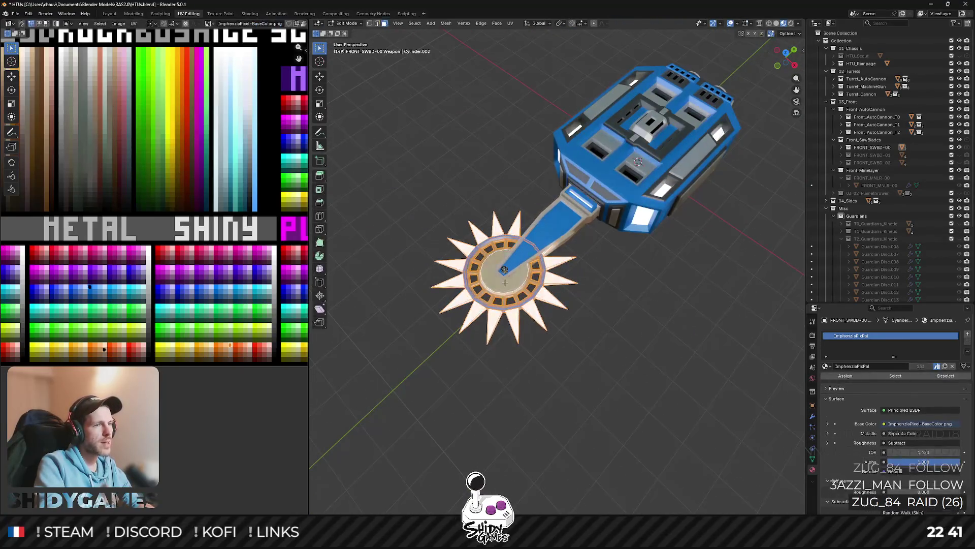
{"action": "scroll", "coordinate": [510, 285], "scroll_direction": "down", "scroll_amount": 2}
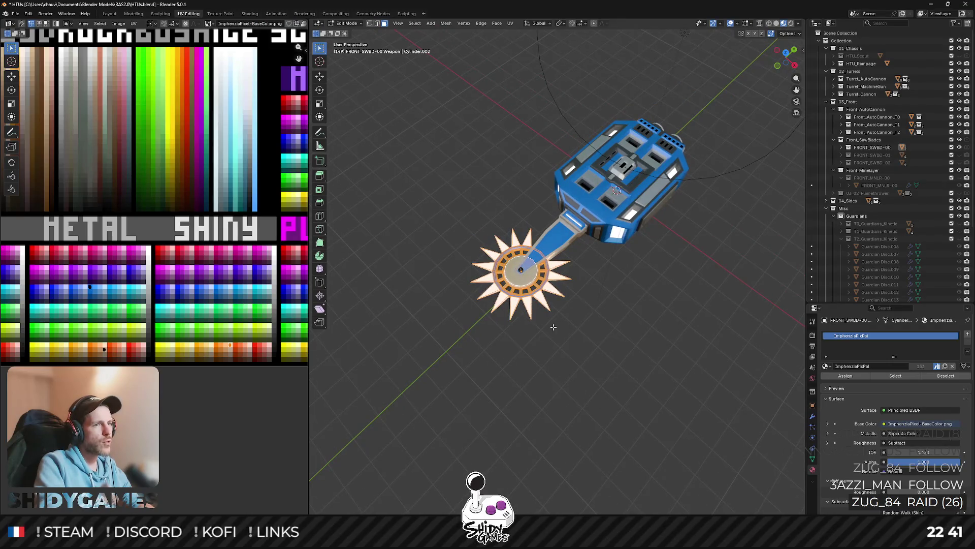
{"action": "key", "text": "g"}
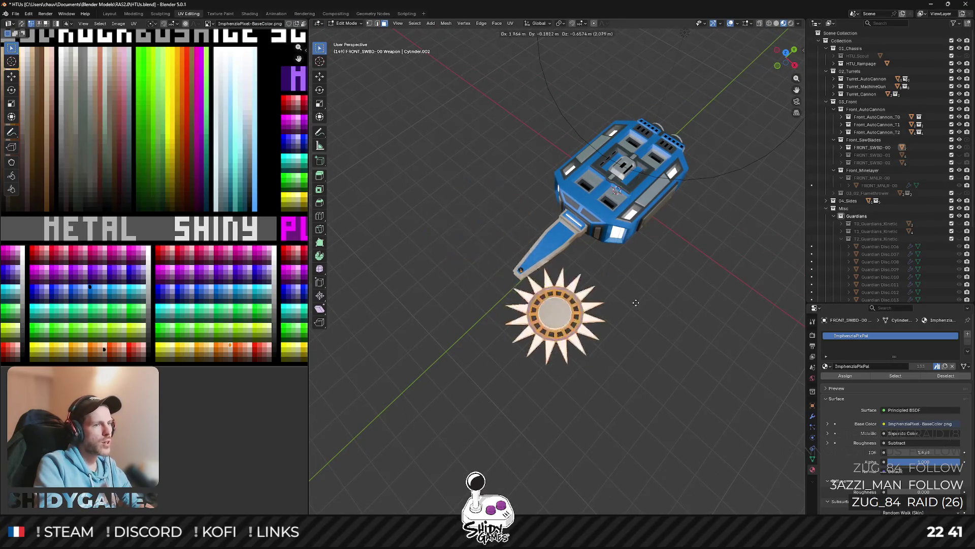
{"action": "right_click", "coordinate": [665, 255]}
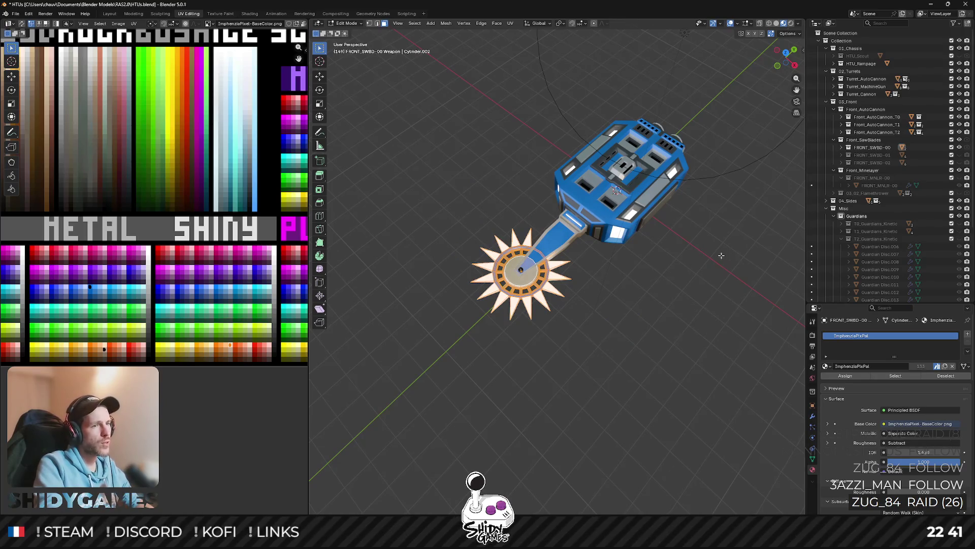
{"action": "key", "text": "s"}
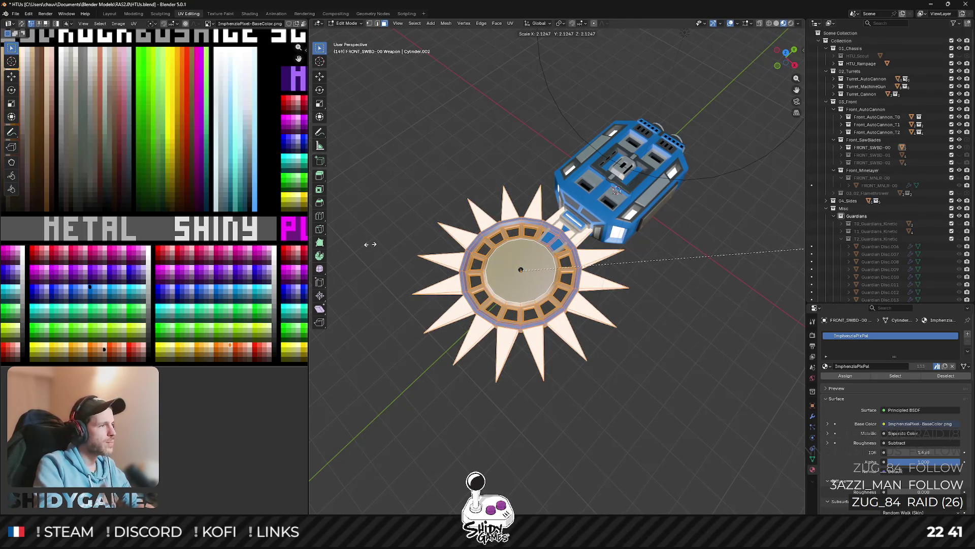
{"action": "right_click", "coordinate": [387, 238]}
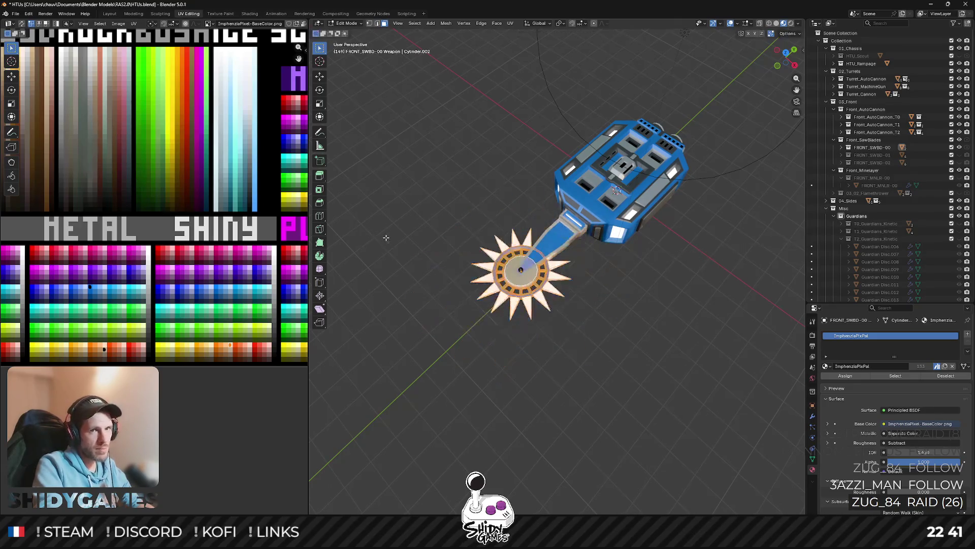
{"action": "key", "text": "Tab"}
{"action": "key", "text": "alt+Tab"}
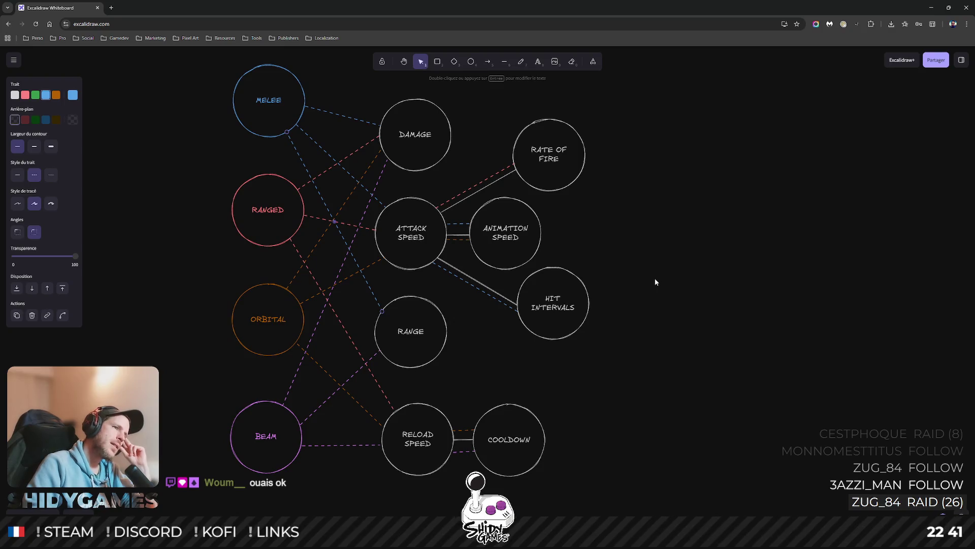
Delete the blue dashed connector running from the MELEE circle to RANGE.
{"action": "left_click", "coordinate": [336, 192]}
{"action": "key", "text": "Delete"}
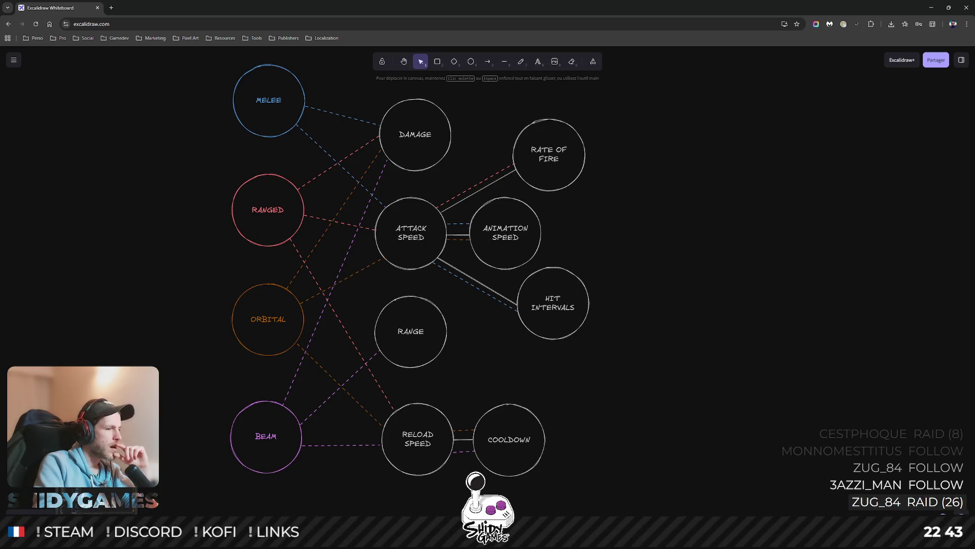
In Blender's top view, rotate the whole saw-blade mesh to a new angle, then check it in perspective.
{"action": "key", "text": "alt+Tab"}
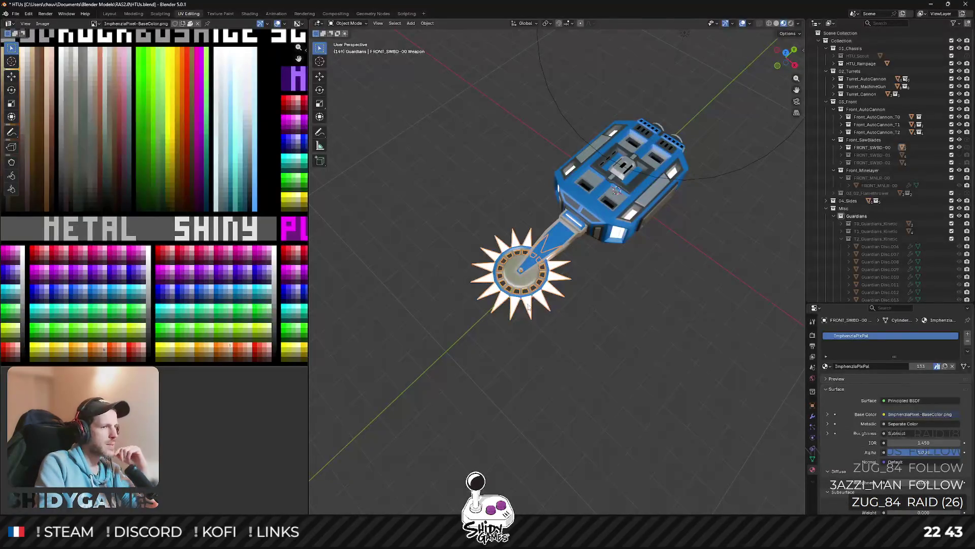
{"action": "key", "text": "KP_7"}
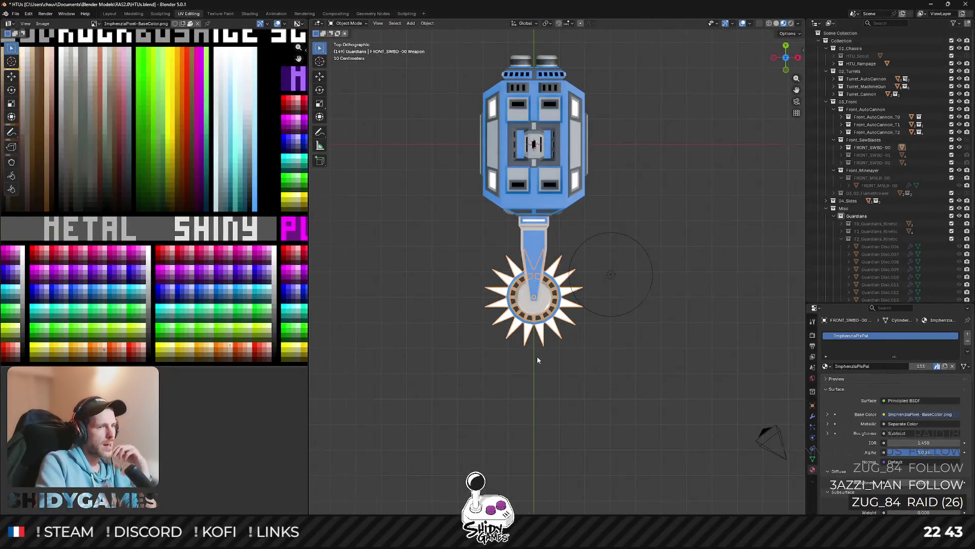
{"action": "scroll", "coordinate": [537, 356], "scroll_direction": "up", "scroll_amount": 1}
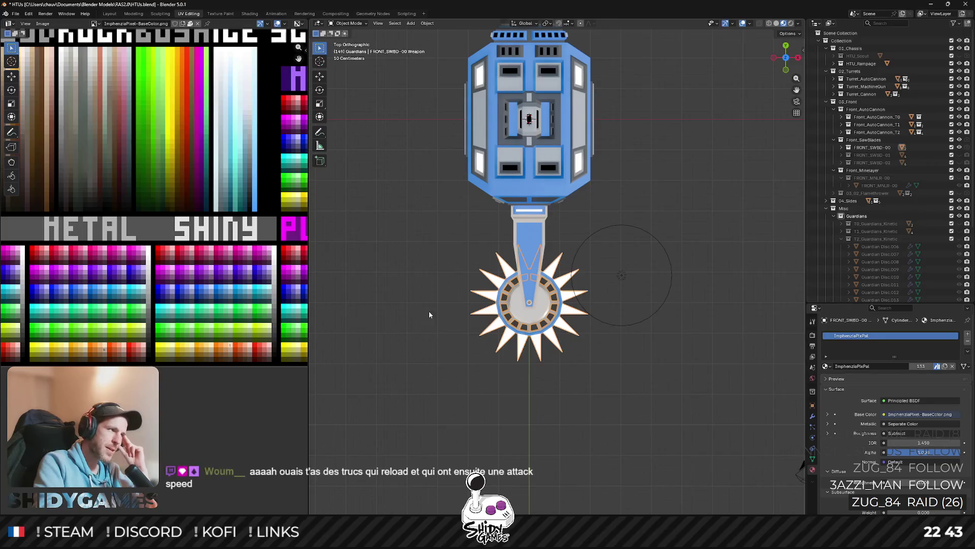
{"action": "scroll", "coordinate": [496, 255], "scroll_direction": "up", "scroll_amount": 2}
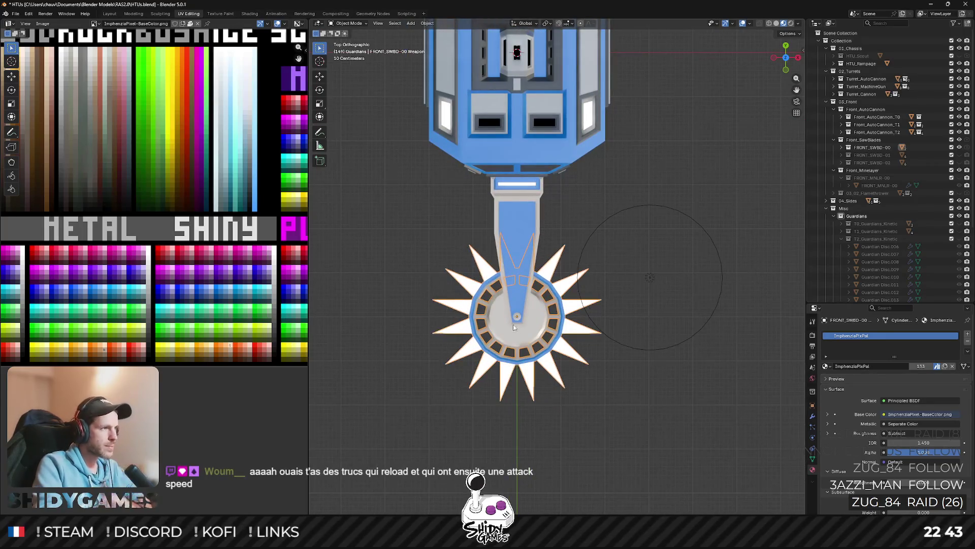
{"action": "key", "text": "Tab"}
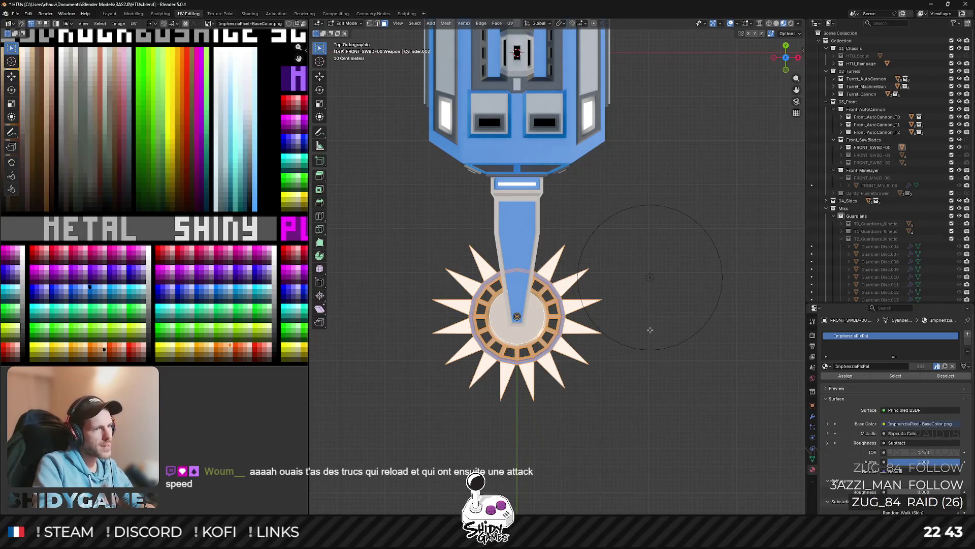
{"action": "key", "text": "a"}
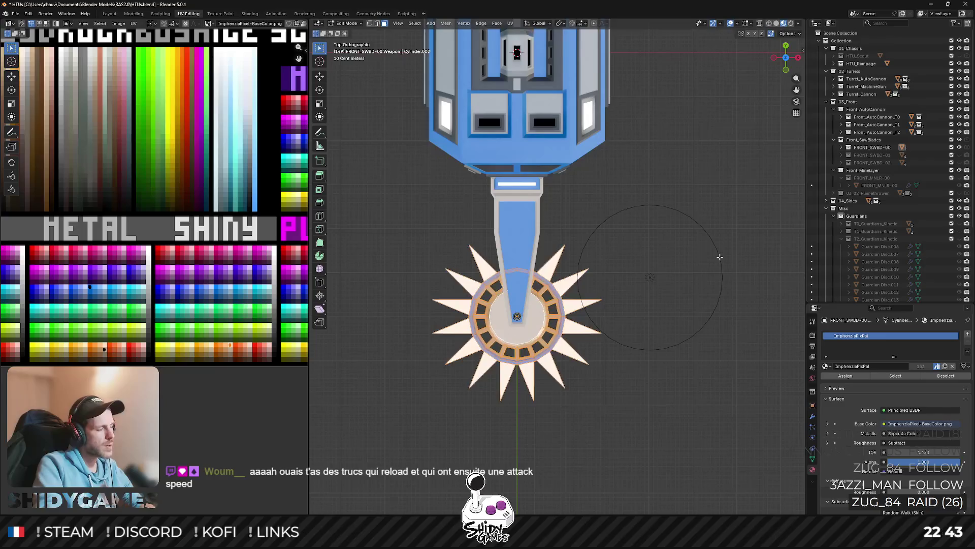
{"action": "key", "text": "r"}
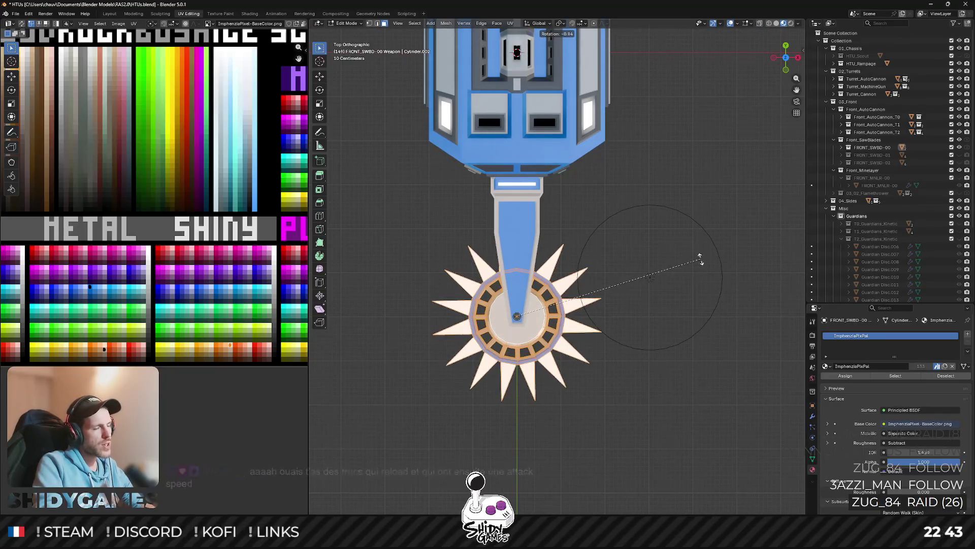
{"action": "left_click", "coordinate": [661, 274]}
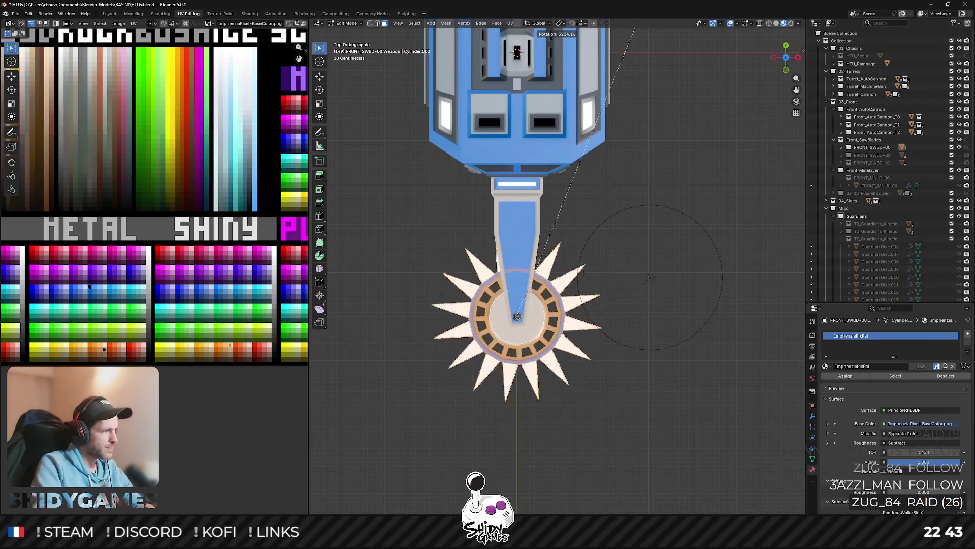
{"action": "left_click", "coordinate": [609, 354]}
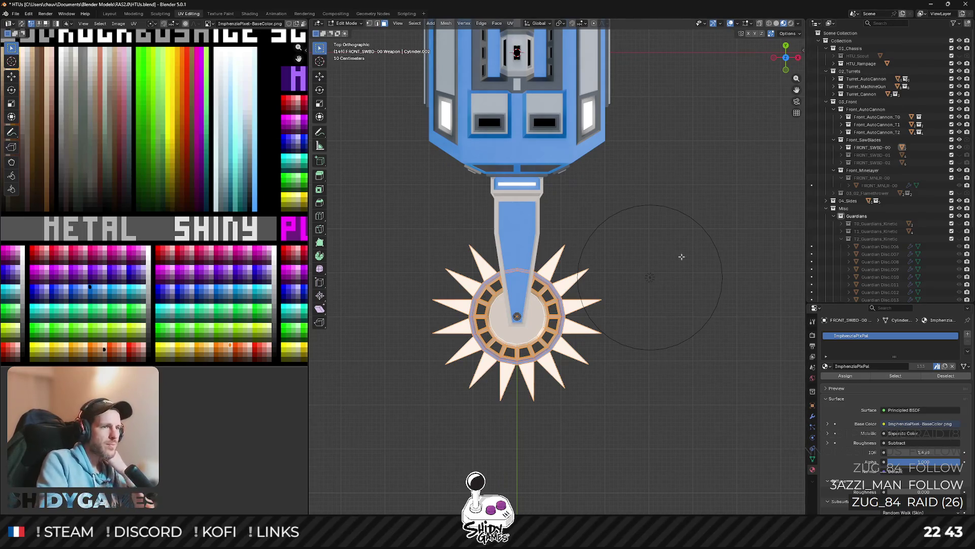
{"action": "mouse_move", "coordinate": [652, 162]}
{"action": "left_mouse_down"}
{"action": "mouse_move", "coordinate": [639, 212]}
{"action": "mouse_move", "coordinate": [702, 205]}
{"action": "left_mouse_up"}
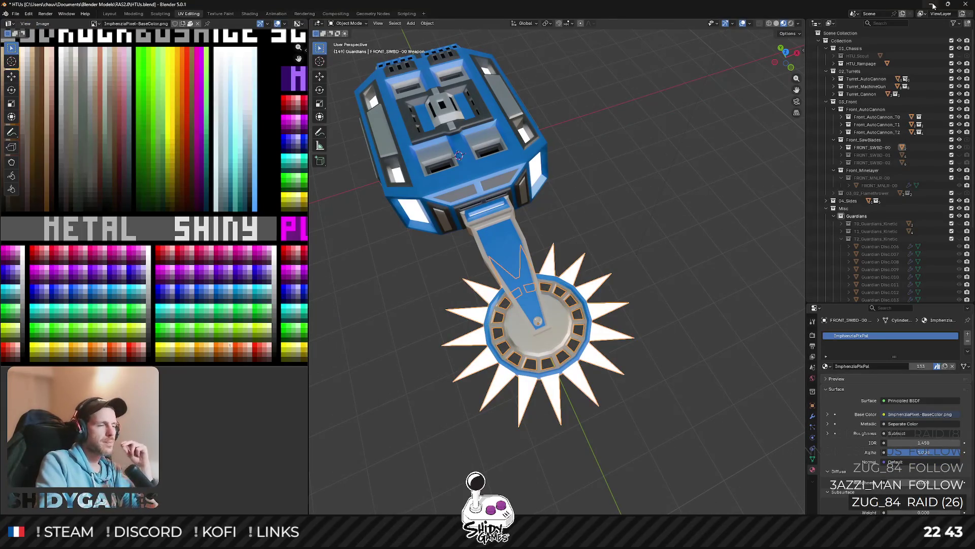
Switch from Blender back to the Excalidraw weapon diagram.
{"action": "key", "text": "alt+Tab"}
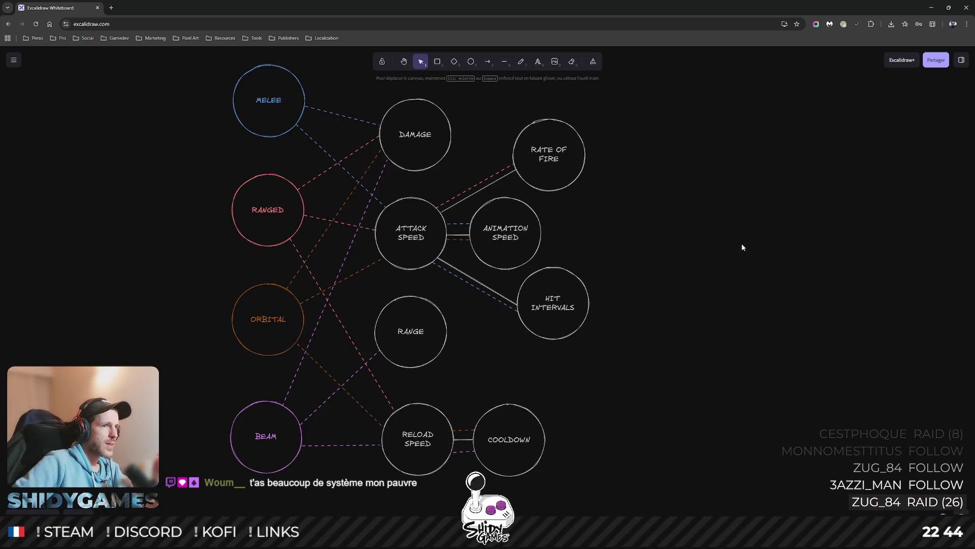
{"action": "left_click", "coordinate": [421, 153]}
{"action": "left_click", "coordinate": [418, 239]}
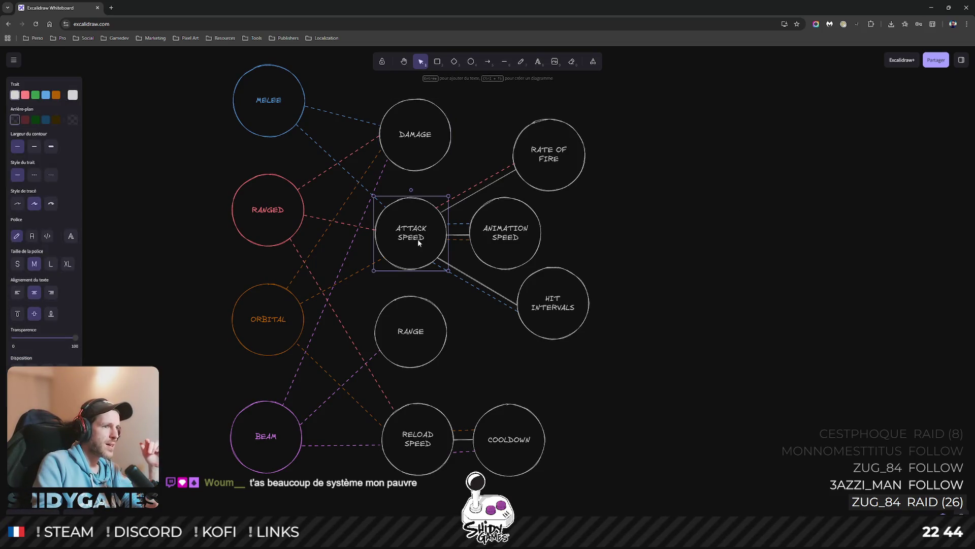
{"action": "left_click", "coordinate": [417, 442]}
{"action": "left_click", "coordinate": [424, 351]}
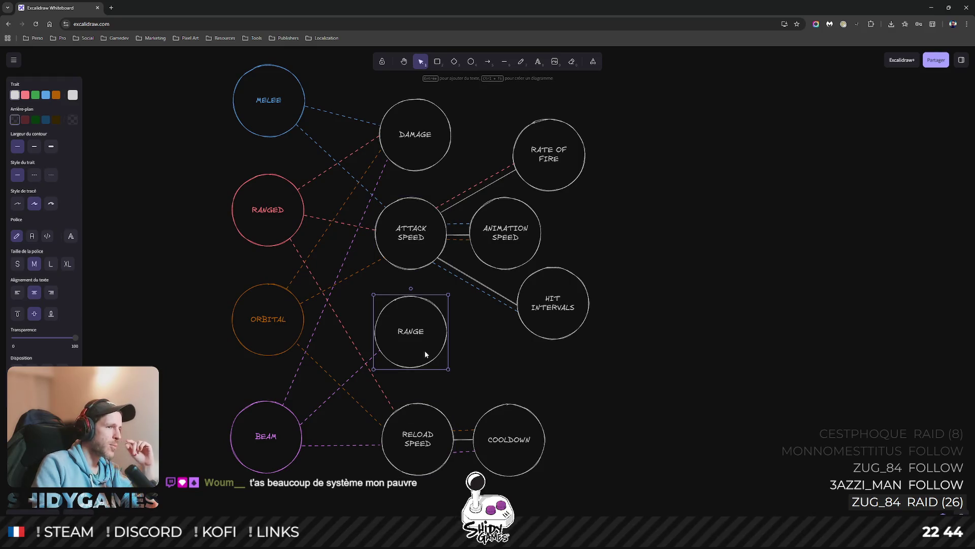
{"action": "left_click", "coordinate": [268, 444]}
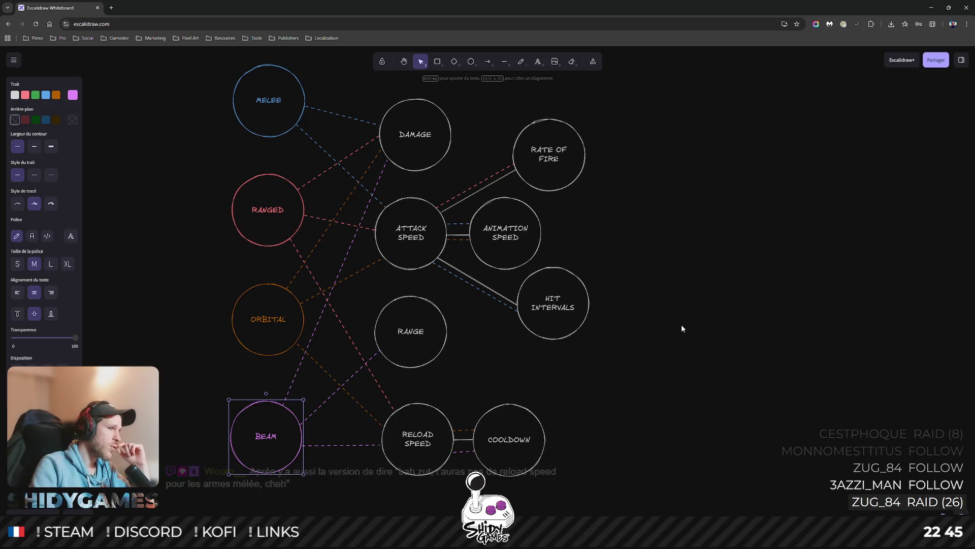
{"action": "left_click", "coordinate": [717, 358]}
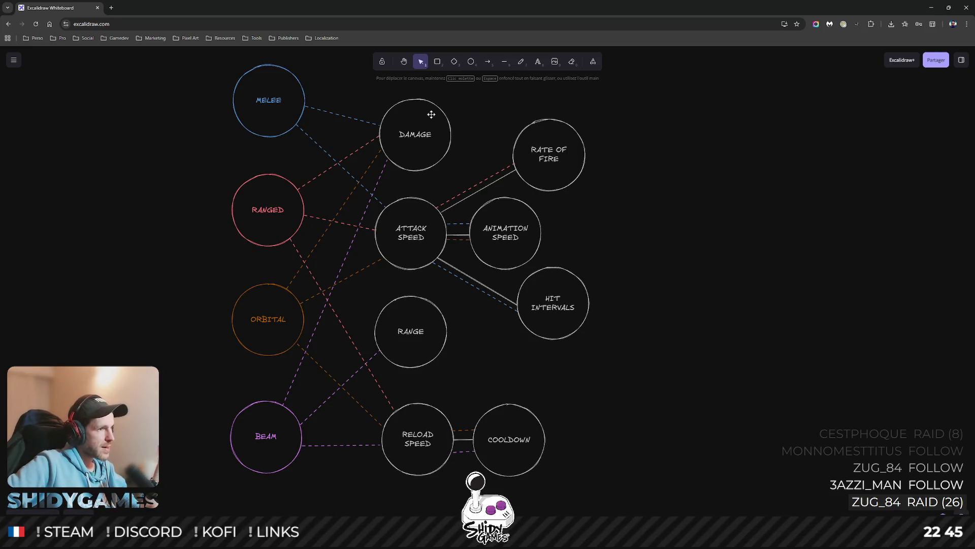
{"action": "left_click", "coordinate": [286, 110]}
{"action": "left_click", "coordinate": [286, 190]}
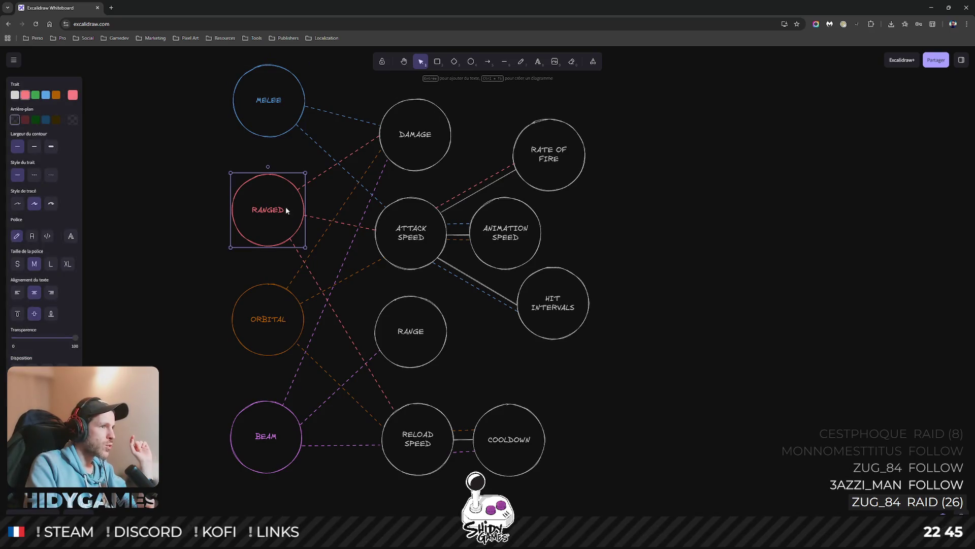
{"action": "left_click", "coordinate": [288, 339]}
{"action": "left_click", "coordinate": [283, 411]}
{"action": "left_click", "coordinate": [267, 343]}
{"action": "left_click", "coordinate": [275, 209]}
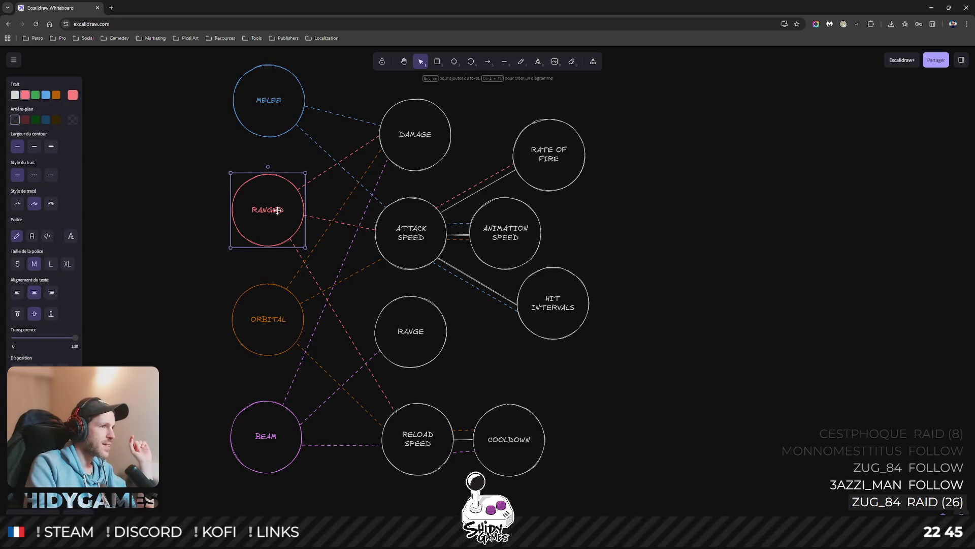
{"action": "left_click", "coordinate": [269, 100]}
{"action": "left_click", "coordinate": [177, 172]}
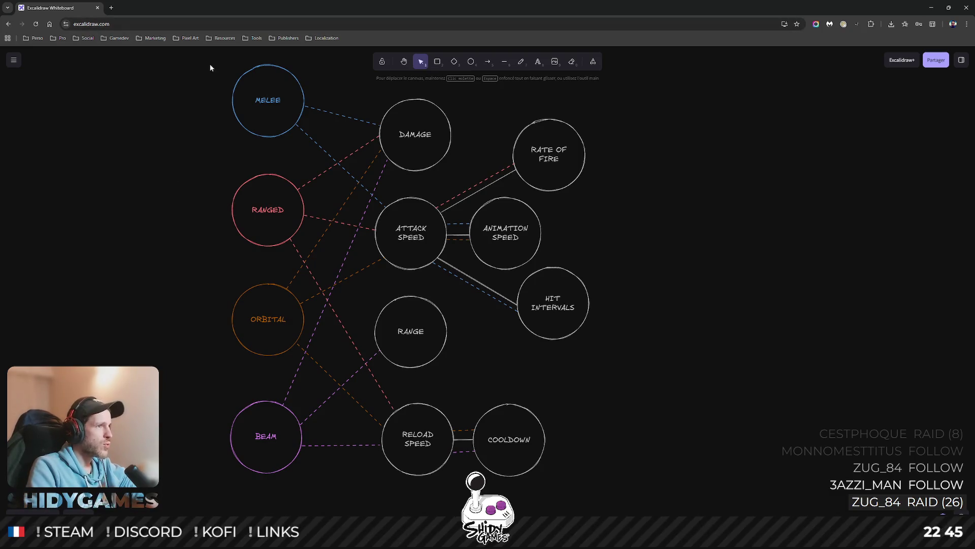
{"action": "left_click_drag", "start_coordinate": [210, 65], "coordinate": [291, 246]}
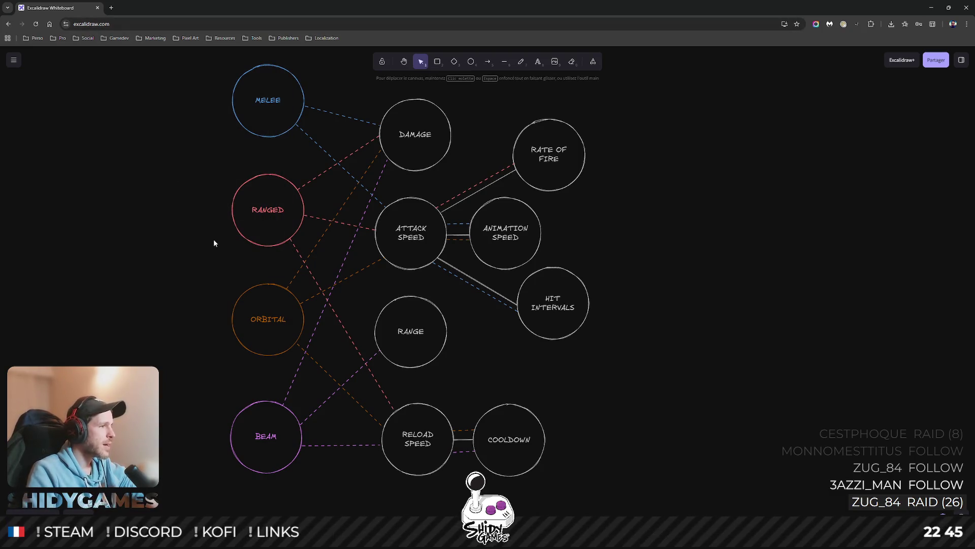
{"action": "left_click", "coordinate": [236, 339]}
{"action": "left_click", "coordinate": [178, 293]}
{"action": "mouse_move", "coordinate": [201, 260]}
{"action": "left_mouse_down"}
{"action": "mouse_move", "coordinate": [225, 282]}
{"action": "mouse_move", "coordinate": [226, 251]}
{"action": "left_mouse_up"}
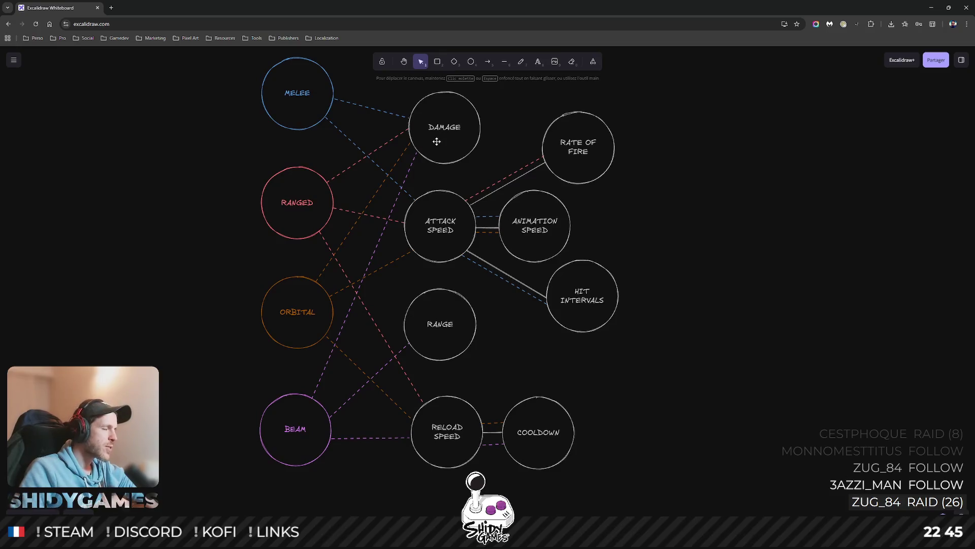
Change the RANGED circle's label text to PROJECTILES and deselect.
{"action": "left_click", "coordinate": [288, 195]}
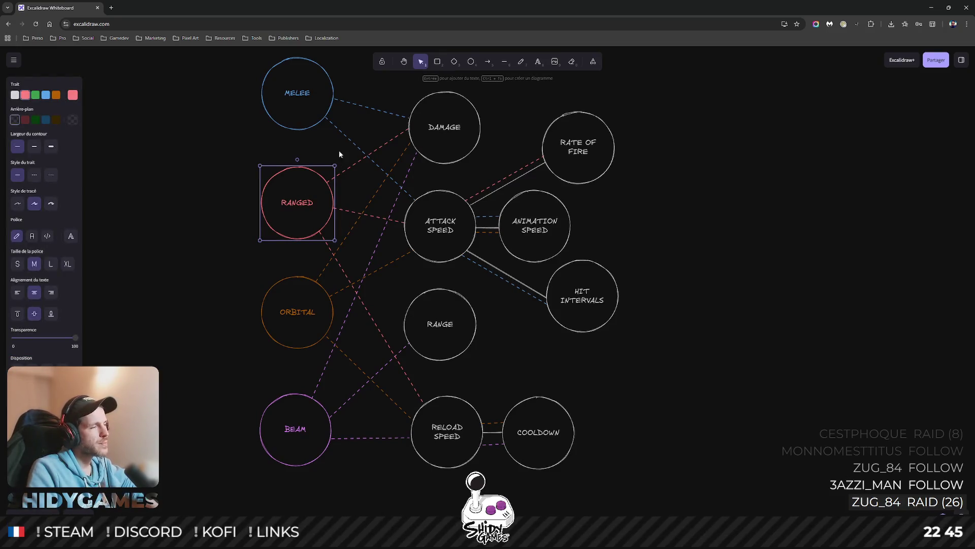
{"action": "left_click", "coordinate": [361, 165]}
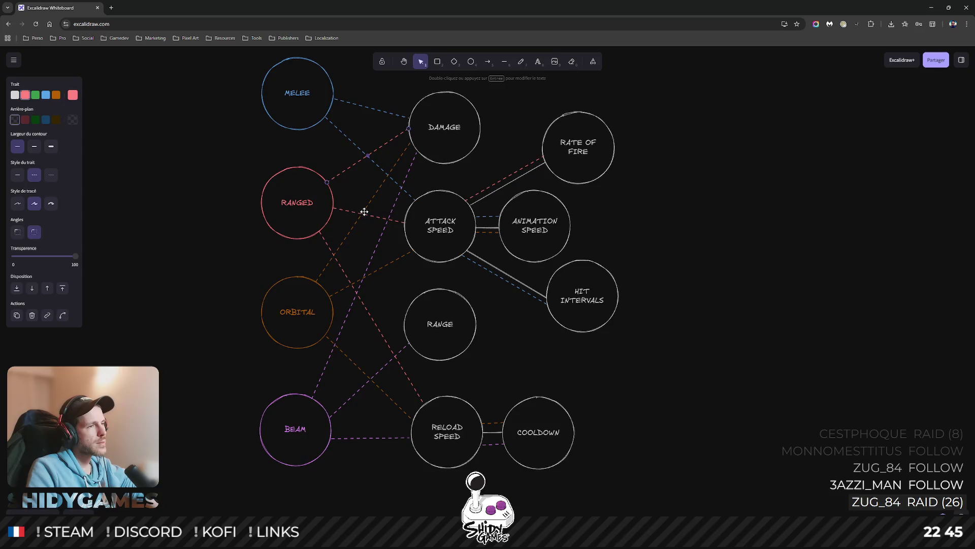
{"action": "double_click", "coordinate": [300, 203]}
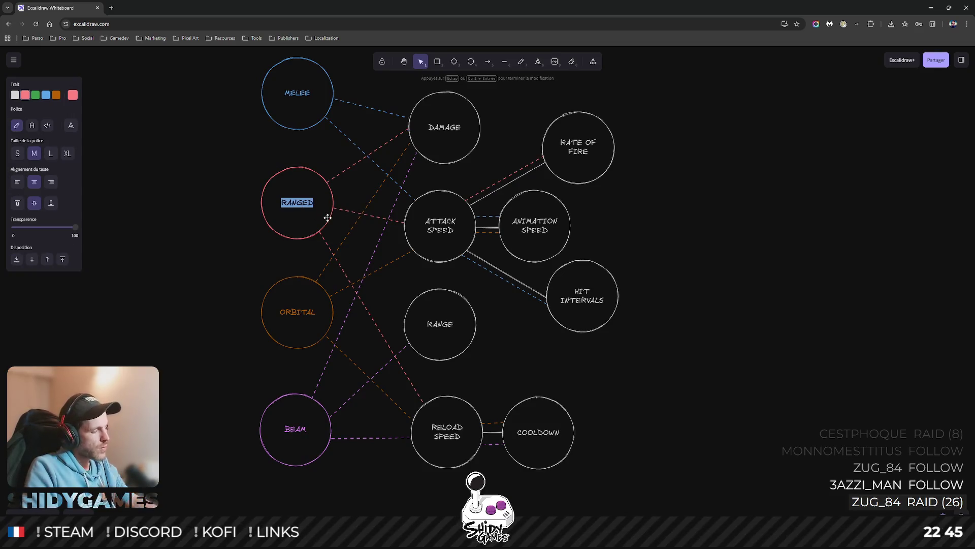
{"action": "type", "text": "PROJECTILES"}
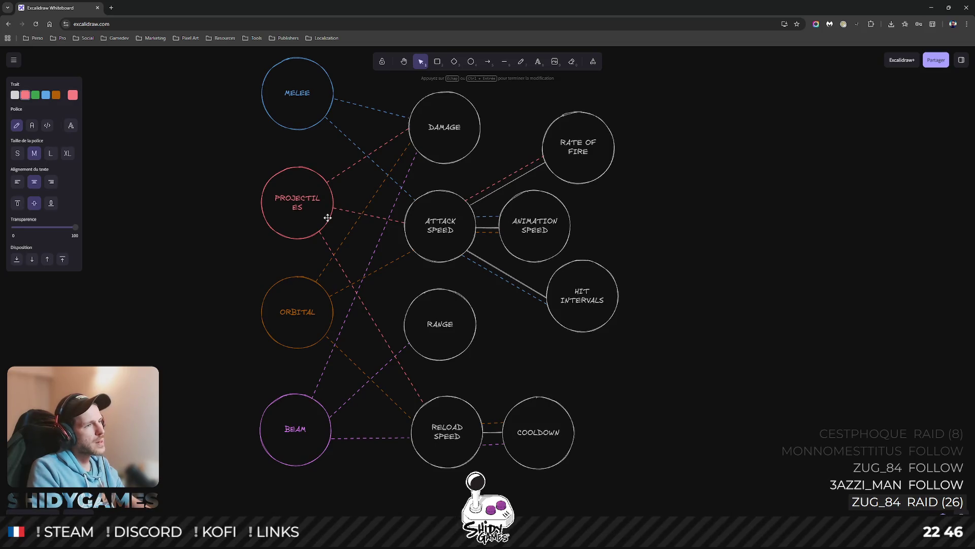
{"action": "key", "text": "Escape"}
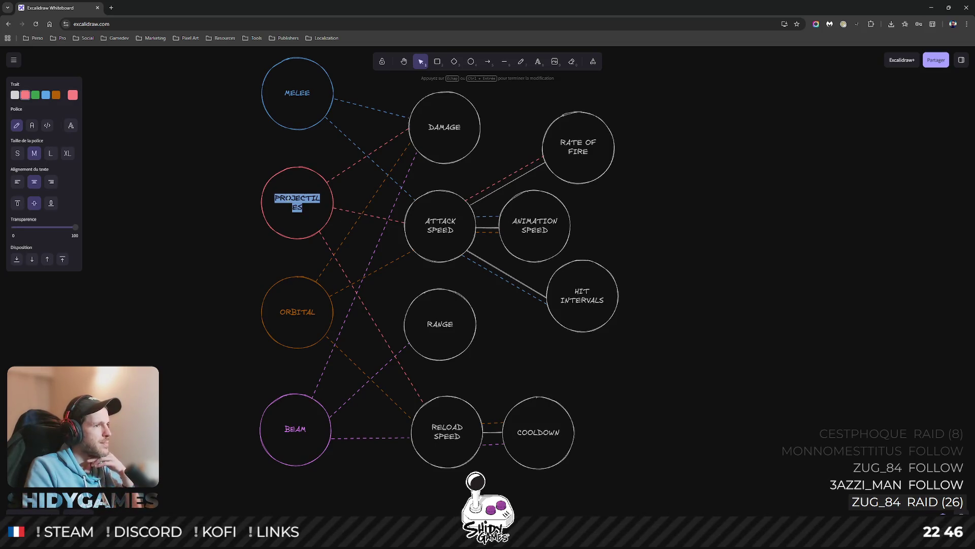
{"action": "left_click", "coordinate": [178, 200]}
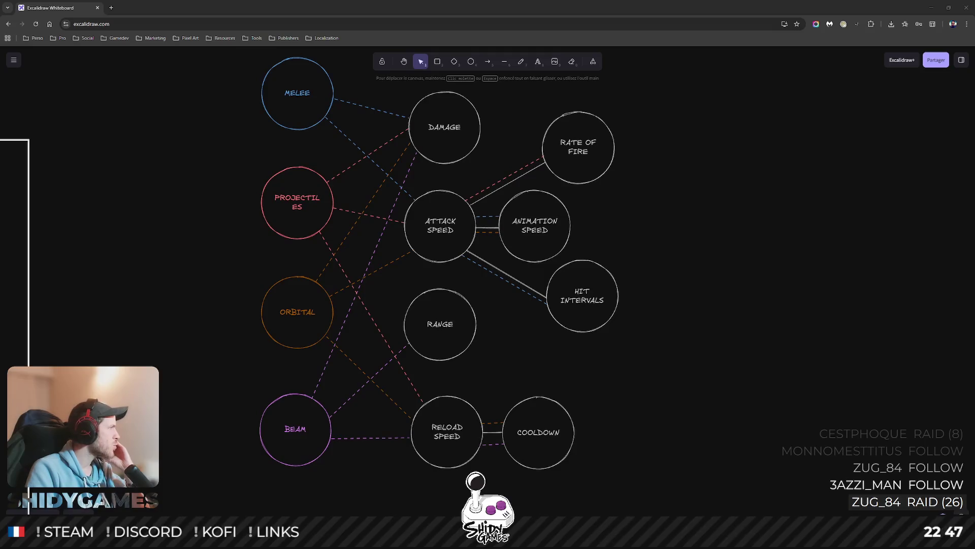
Bring the Google Keep window over the diagram and open the RAS 2.0 note.
{"action": "left_click_drag", "start_coordinate": [4, 88], "coordinate": [399, 87]}
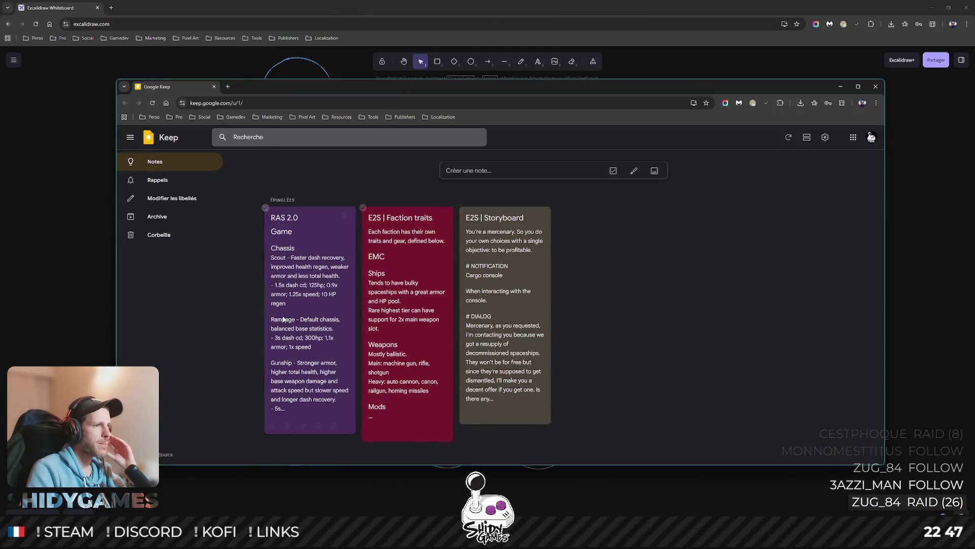
{"action": "left_click", "coordinate": [309, 252]}
{"action": "scroll", "coordinate": [534, 228], "scroll_direction": "down", "scroll_amount": 5}
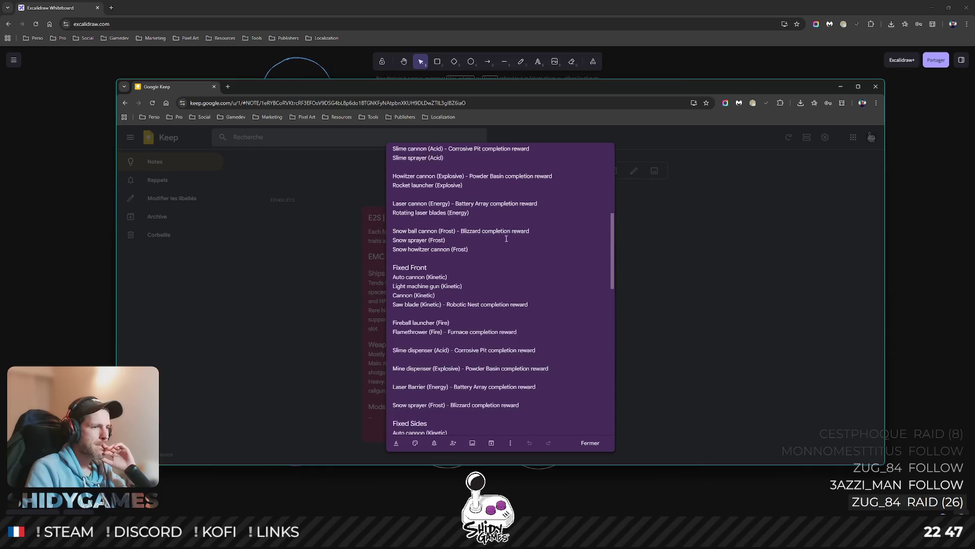
{"action": "scroll", "coordinate": [503, 261], "scroll_direction": "down", "scroll_amount": 5}
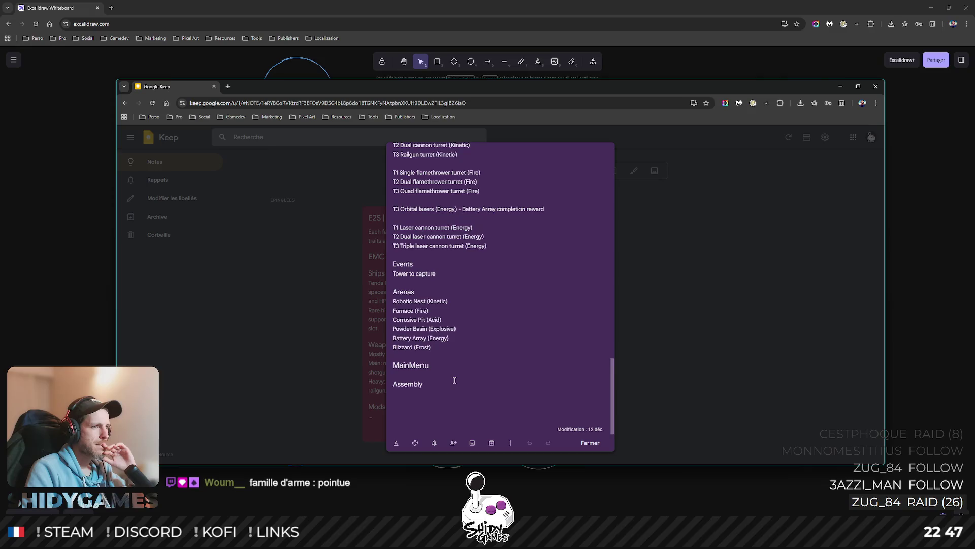
{"action": "scroll", "coordinate": [455, 380], "scroll_direction": "up", "scroll_amount": 4}
{"action": "scroll", "coordinate": [454, 380], "scroll_direction": "up", "scroll_amount": 3}
{"action": "scroll", "coordinate": [454, 380], "scroll_direction": "up", "scroll_amount": 4}
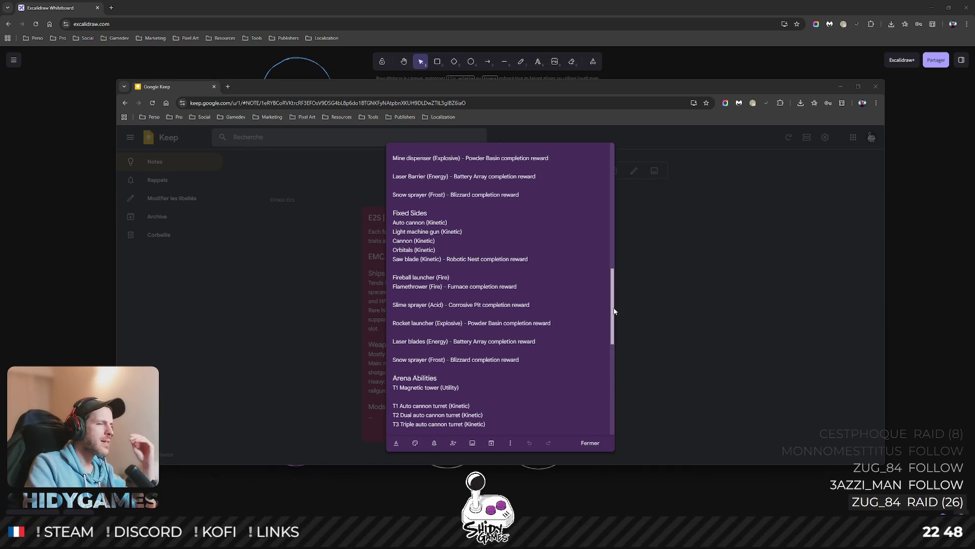
{"action": "mouse_move", "coordinate": [614, 311]}
{"action": "left_mouse_down"}
{"action": "mouse_move", "coordinate": [615, 272]}
{"action": "mouse_move", "coordinate": [613, 285]}
{"action": "left_mouse_up"}
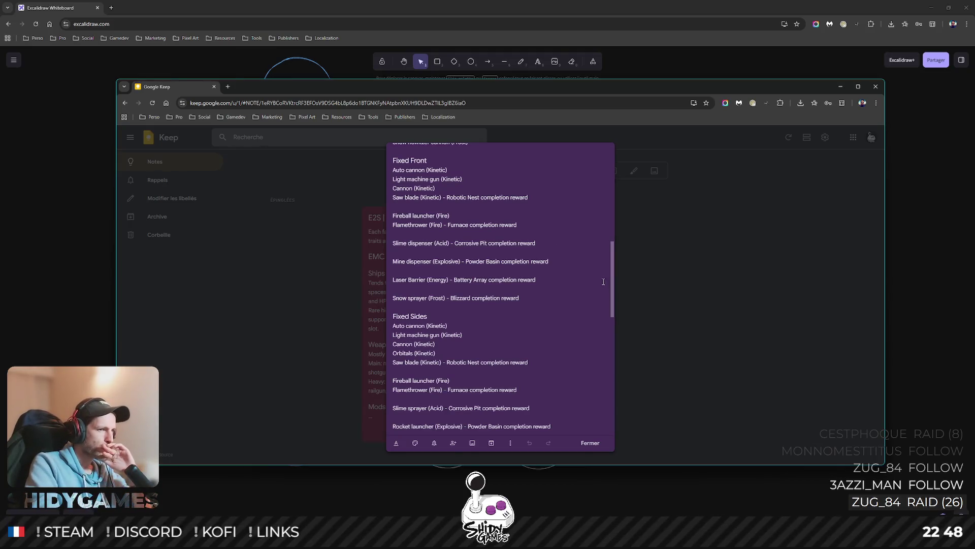
{"action": "left_click_drag", "start_coordinate": [613, 282], "coordinate": [613, 176]}
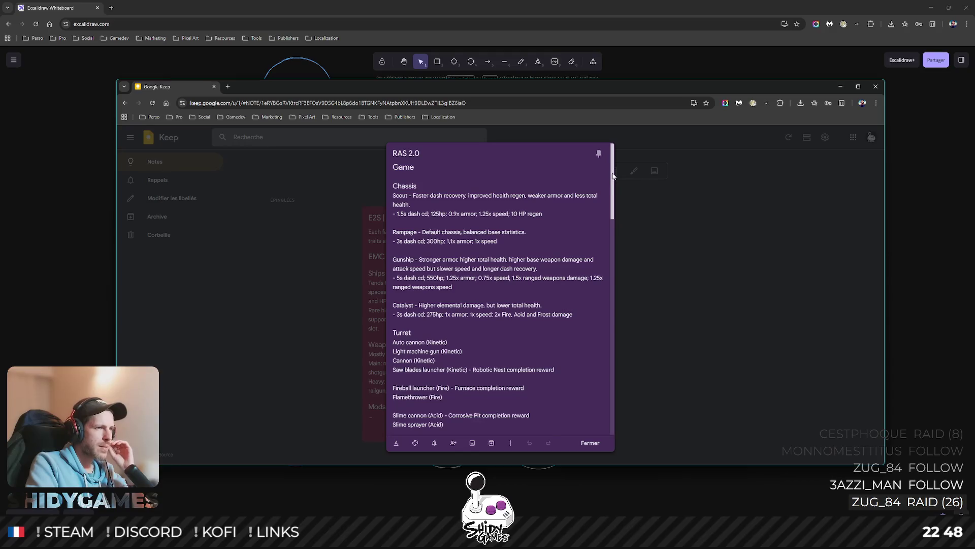
{"action": "scroll", "coordinate": [581, 183], "scroll_direction": "down", "scroll_amount": 1}
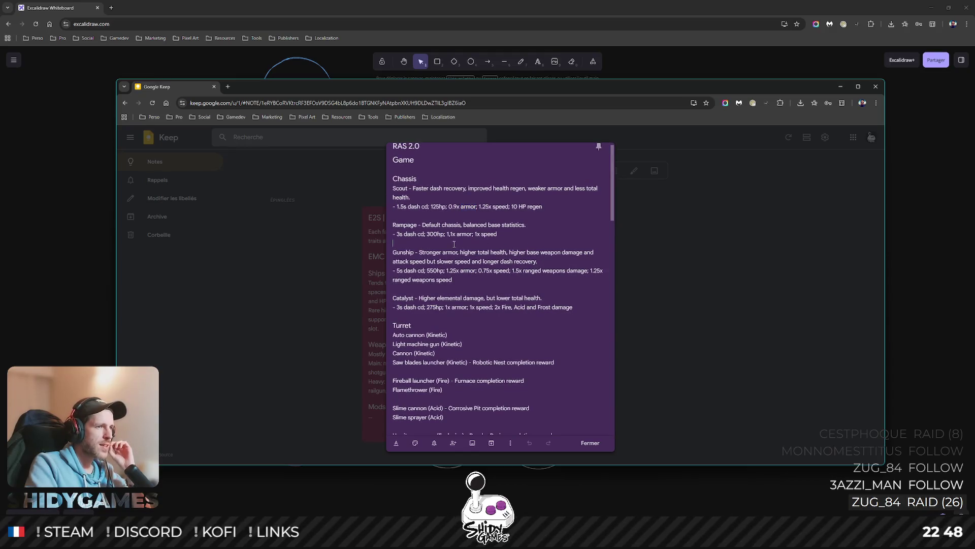
{"action": "scroll", "coordinate": [616, 204], "scroll_direction": "down", "scroll_amount": 1}
{"action": "left_click_drag", "start_coordinate": [617, 204], "coordinate": [615, 240]}
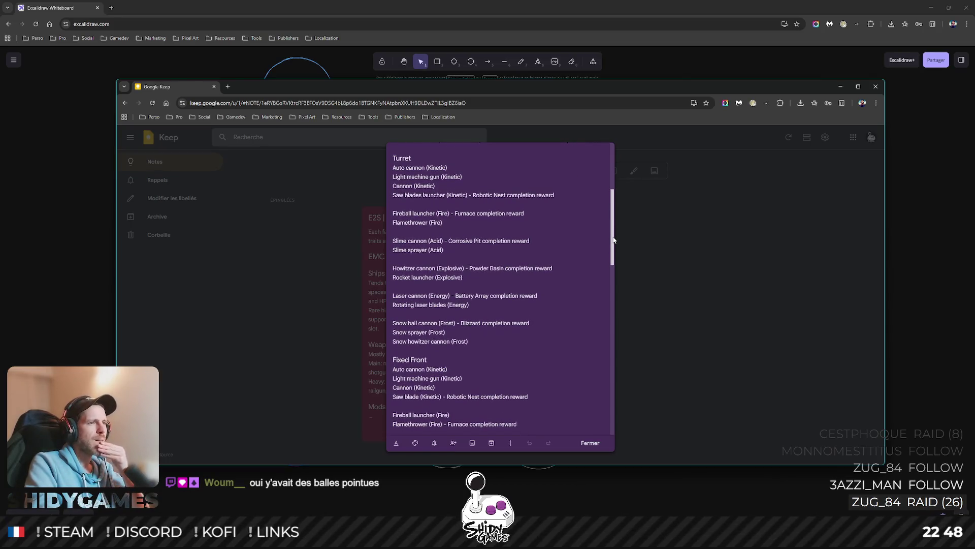
{"action": "left_click_drag", "start_coordinate": [614, 240], "coordinate": [607, 233]}
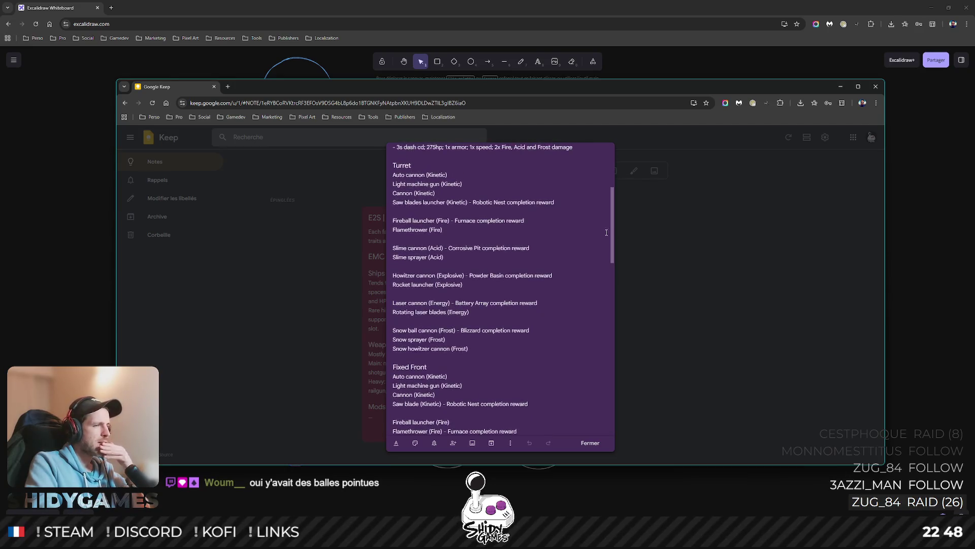
Review the Turret heading, Saw blades launcher and Flamethrower (Fire) entries in the note.
{"action": "triple_click", "coordinate": [409, 203]}
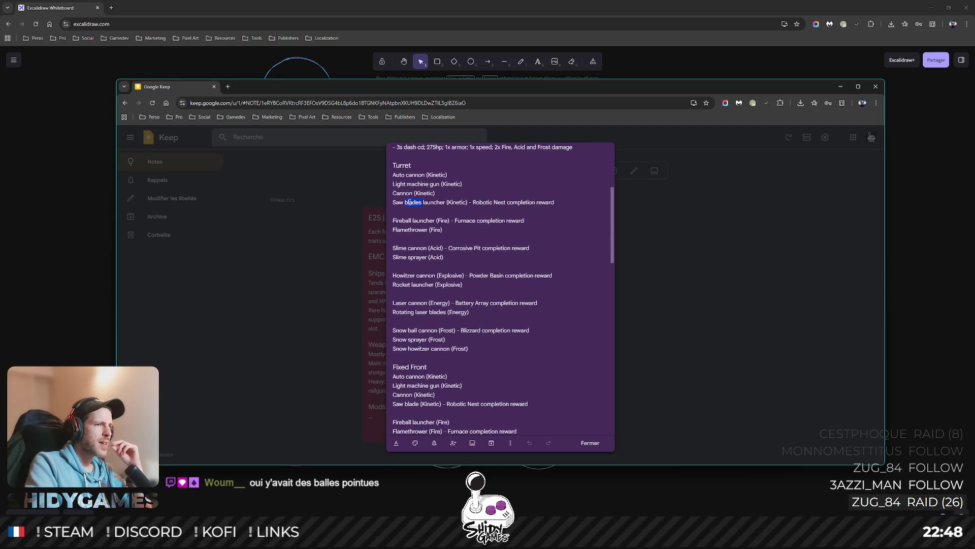
{"action": "double_click", "coordinate": [405, 165]}
{"action": "left_click_drag", "start_coordinate": [394, 202], "coordinate": [447, 202]}
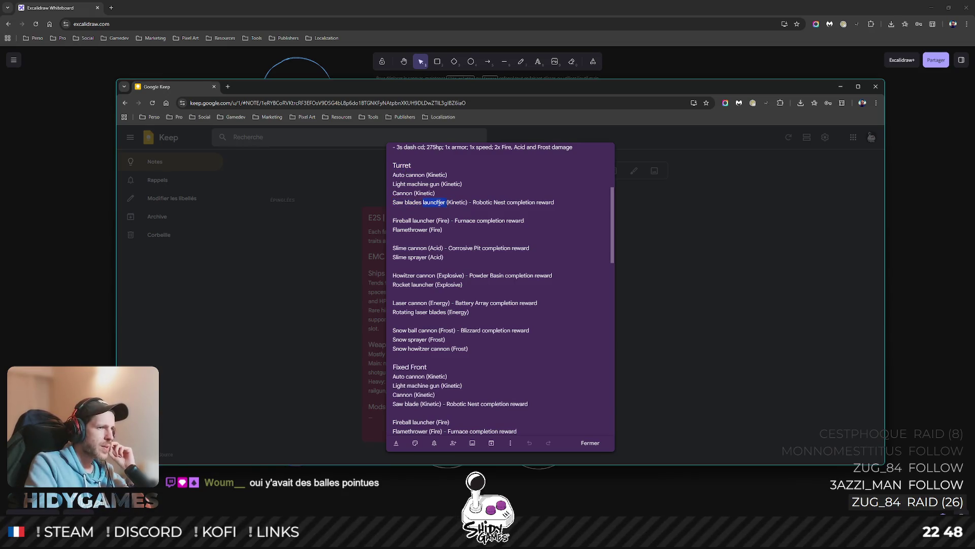
{"action": "scroll", "coordinate": [440, 203], "scroll_direction": "down", "scroll_amount": 1}
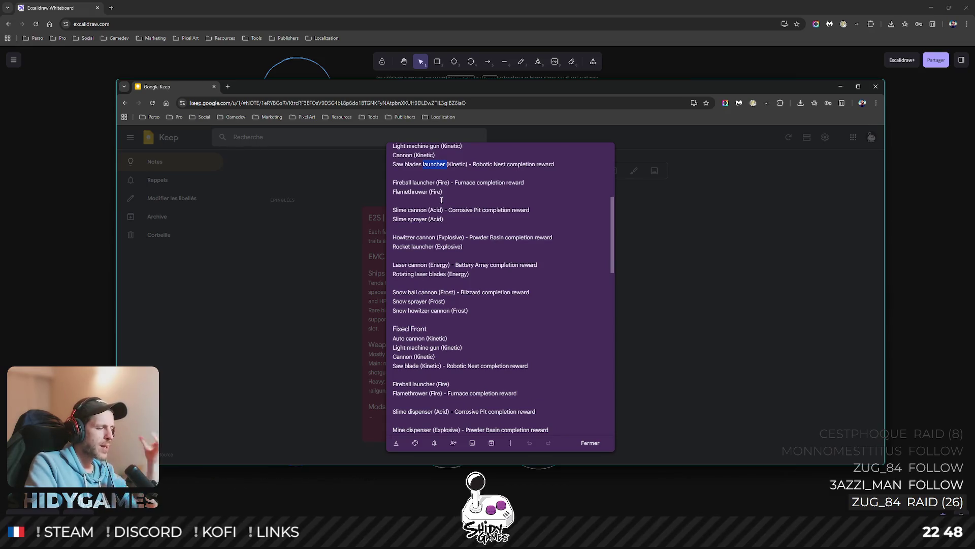
{"action": "scroll", "coordinate": [445, 197], "scroll_direction": "up", "scroll_amount": 1}
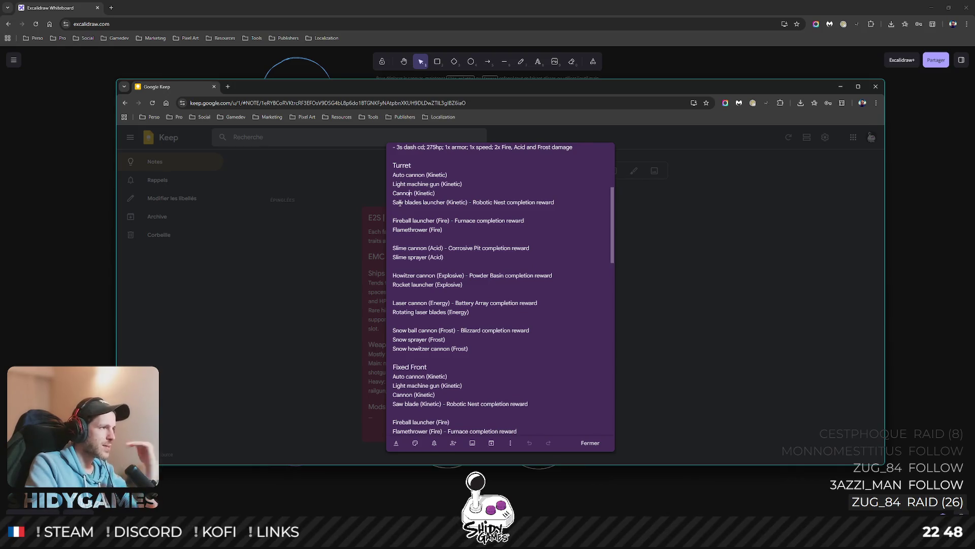
{"action": "left_click_drag", "start_coordinate": [391, 202], "coordinate": [445, 202]}
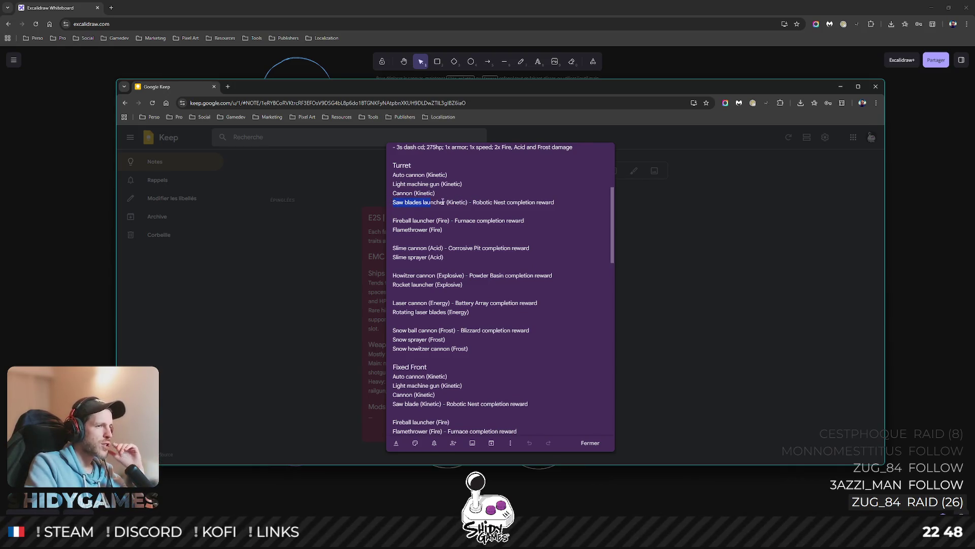
{"action": "left_click", "coordinate": [470, 202]}
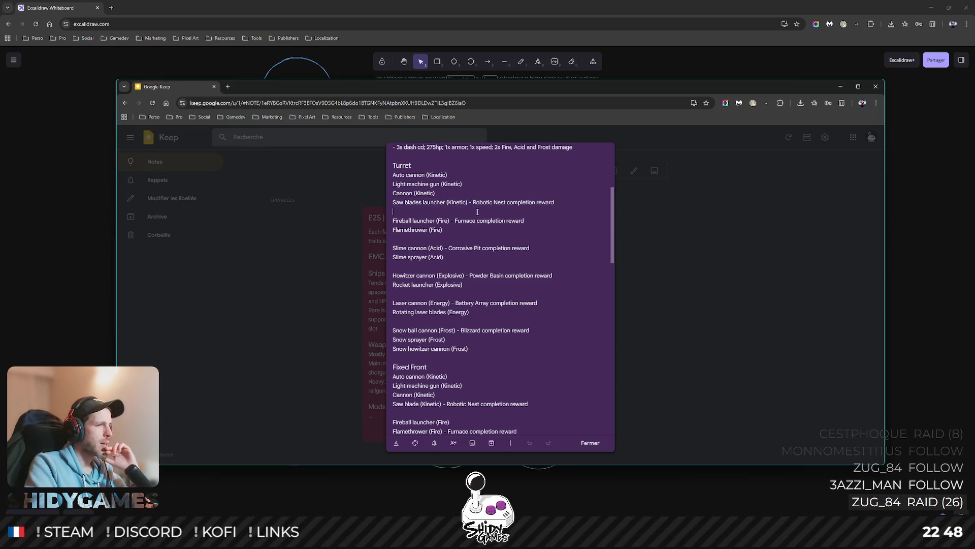
{"action": "scroll", "coordinate": [478, 211], "scroll_direction": "down", "scroll_amount": 1}
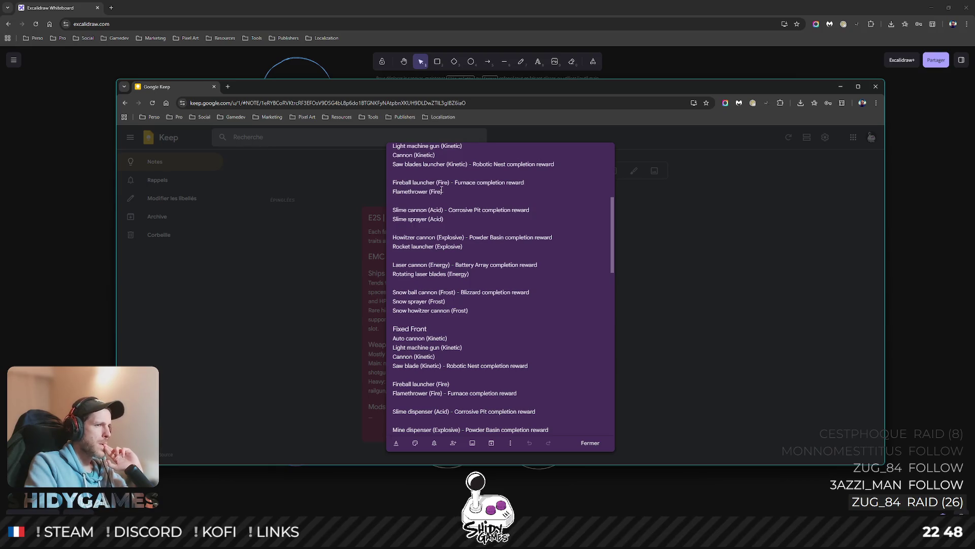
{"action": "left_click", "coordinate": [467, 183]}
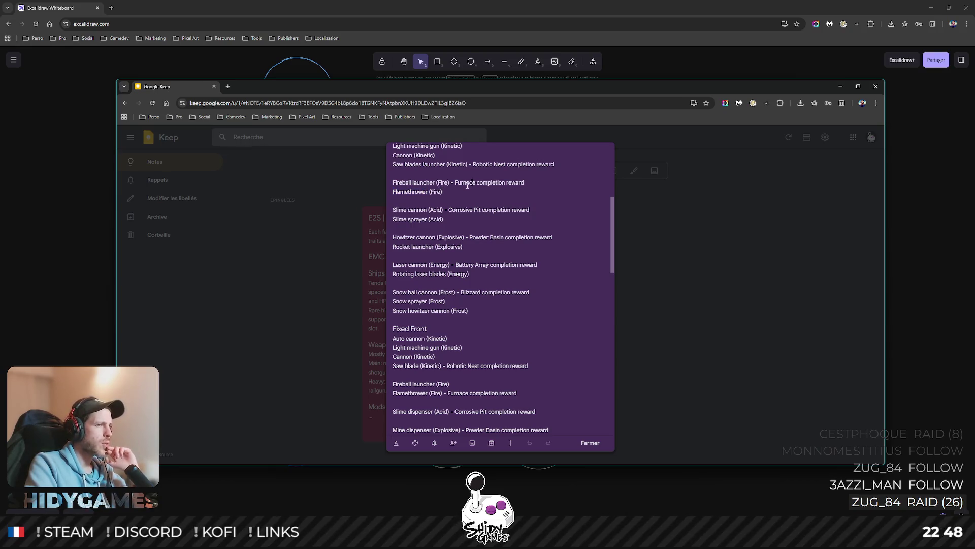
{"action": "double_click", "coordinate": [412, 191]}
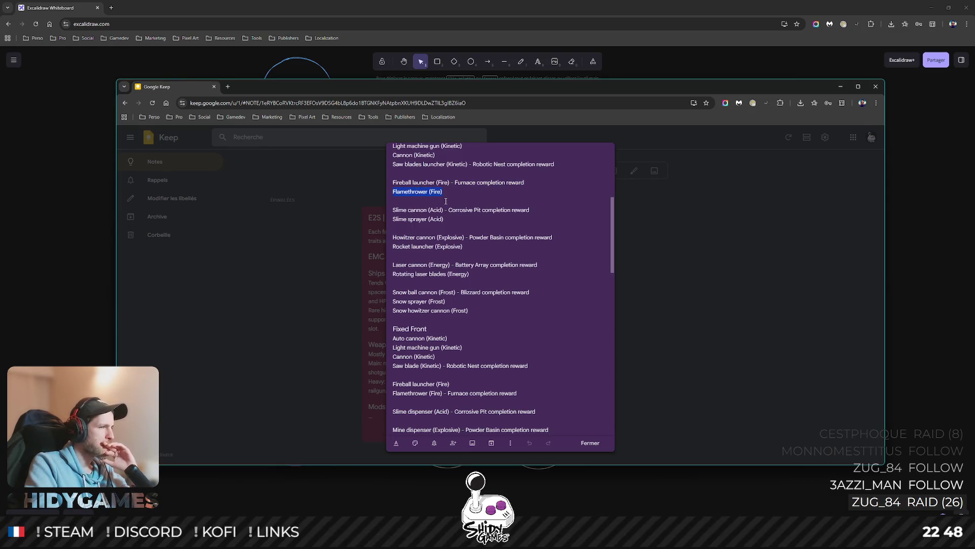
{"action": "scroll", "coordinate": [446, 200], "scroll_direction": "up", "scroll_amount": 2, "text": "ctrl"}
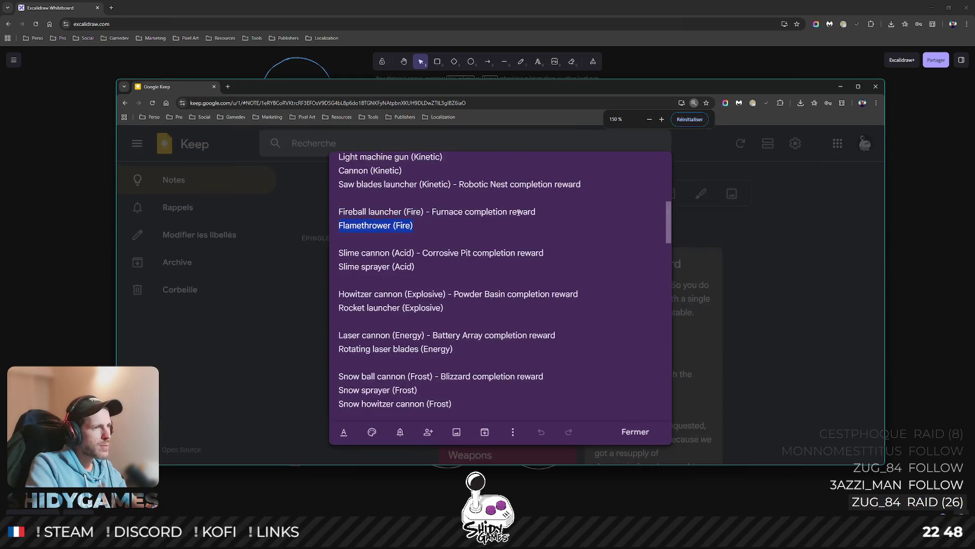
Maximize Keep and review the Slime cannon, Howitzer, Rocket launcher, Laser cannon and Rotating laser blades lines.
{"action": "double_click", "coordinate": [521, 89]}
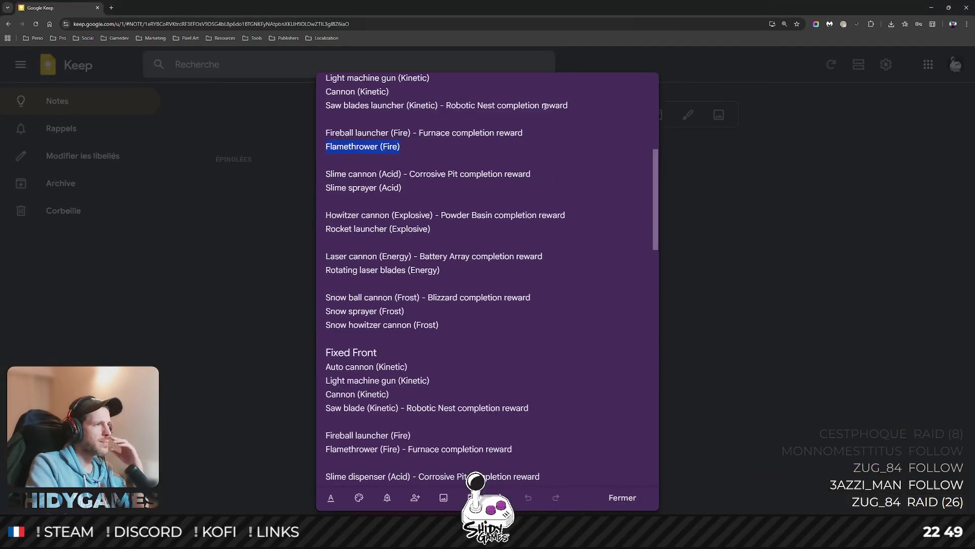
{"action": "scroll", "coordinate": [516, 190], "scroll_direction": "down", "scroll_amount": 2}
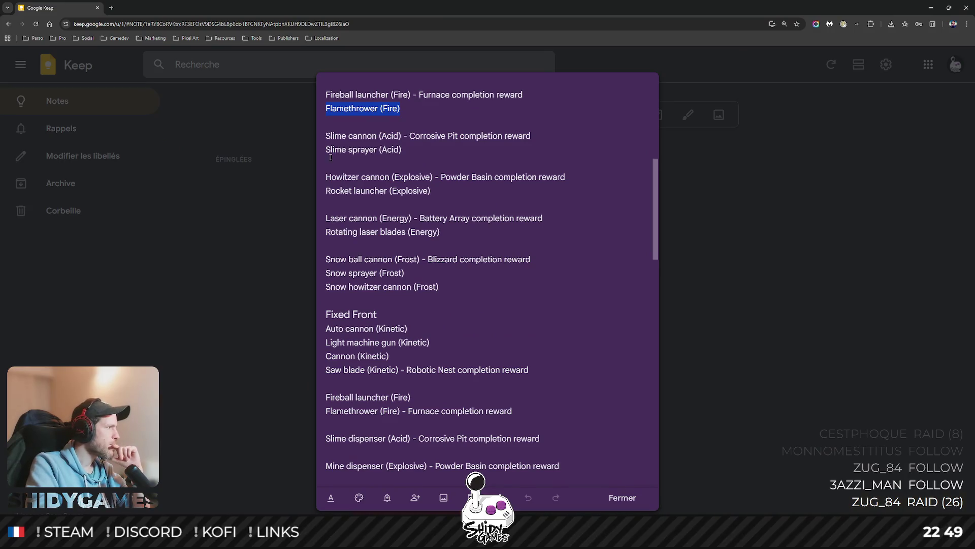
{"action": "triple_click", "coordinate": [358, 138]}
{"action": "double_click", "coordinate": [365, 150]}
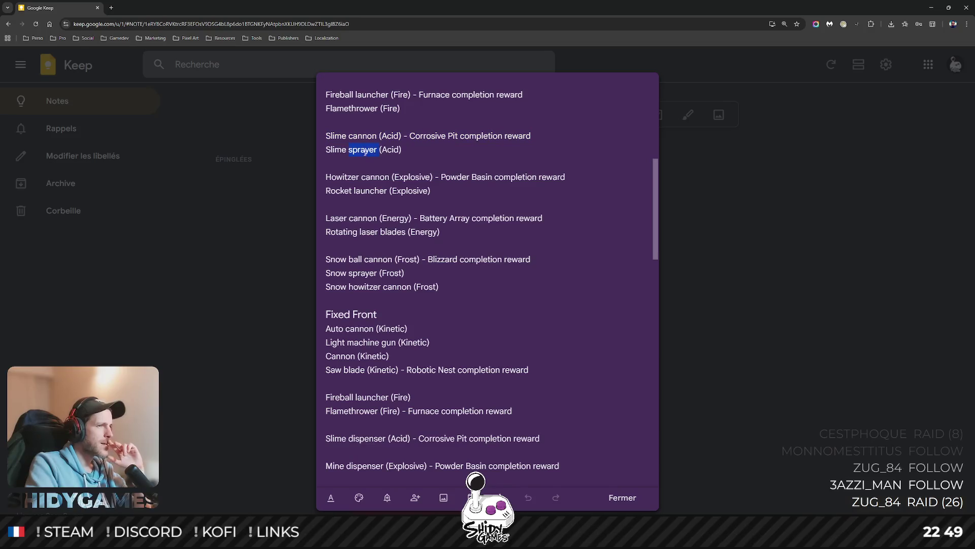
{"action": "scroll", "coordinate": [390, 150], "scroll_direction": "down", "scroll_amount": 1}
{"action": "double_click", "coordinate": [372, 139]}
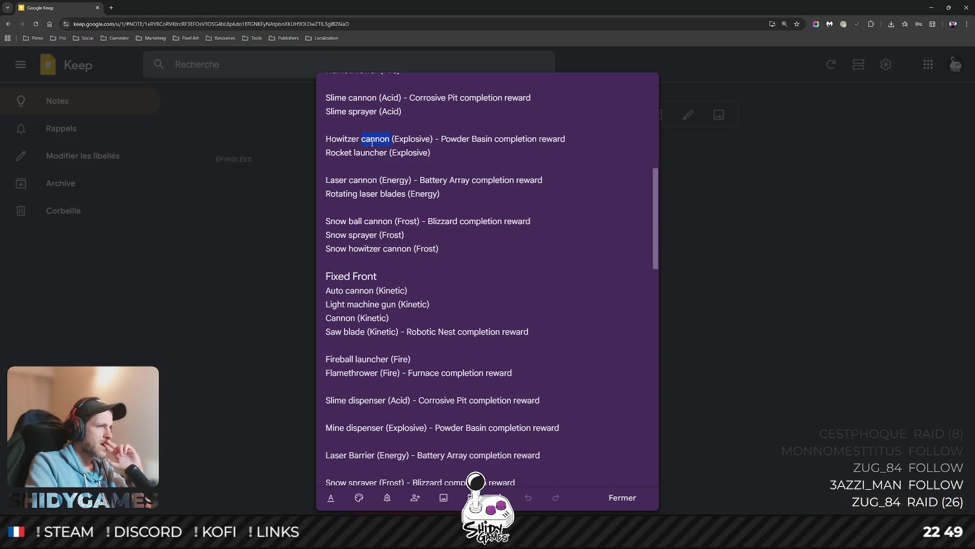
{"action": "left_click", "coordinate": [374, 153]}
{"action": "scroll", "coordinate": [408, 154], "scroll_direction": "down", "scroll_amount": 1}
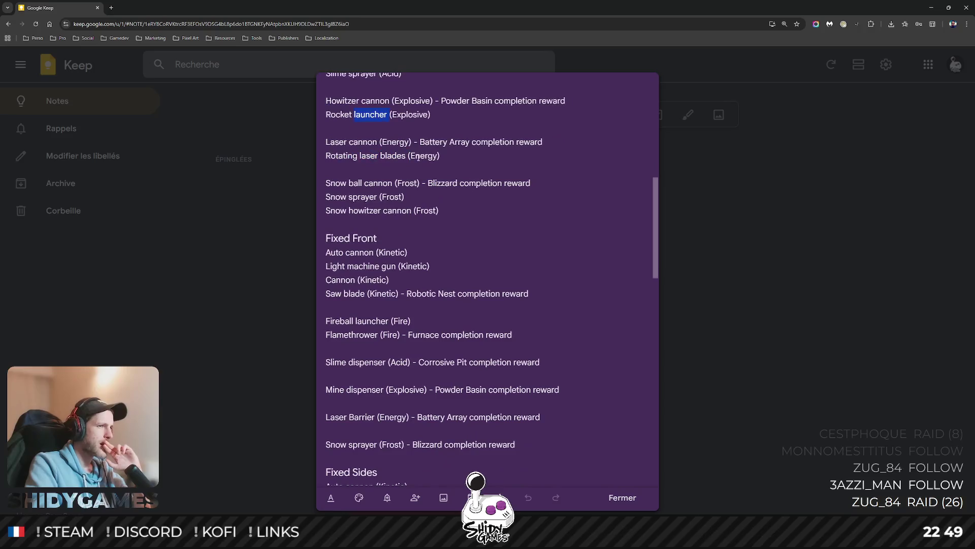
{"action": "triple_click", "coordinate": [352, 141]}
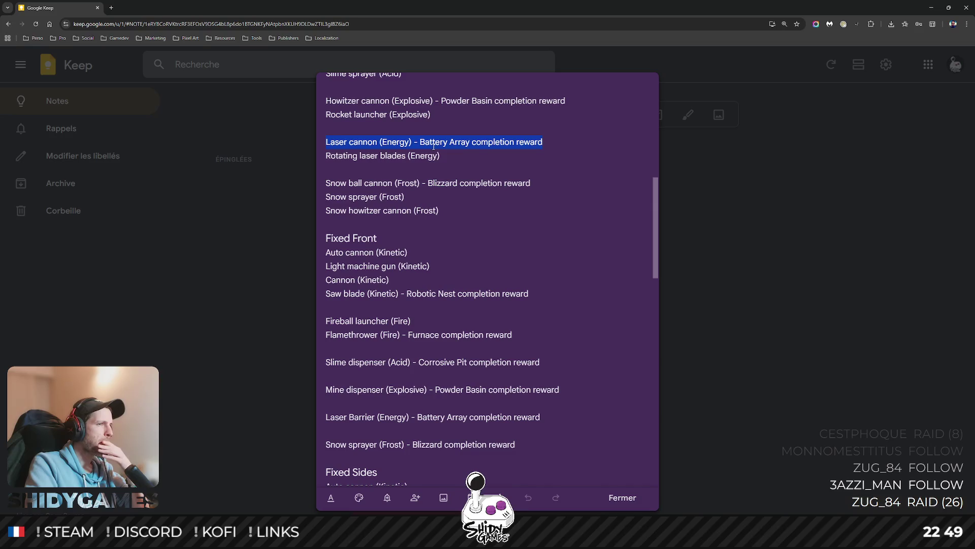
{"action": "triple_click", "coordinate": [371, 156]}
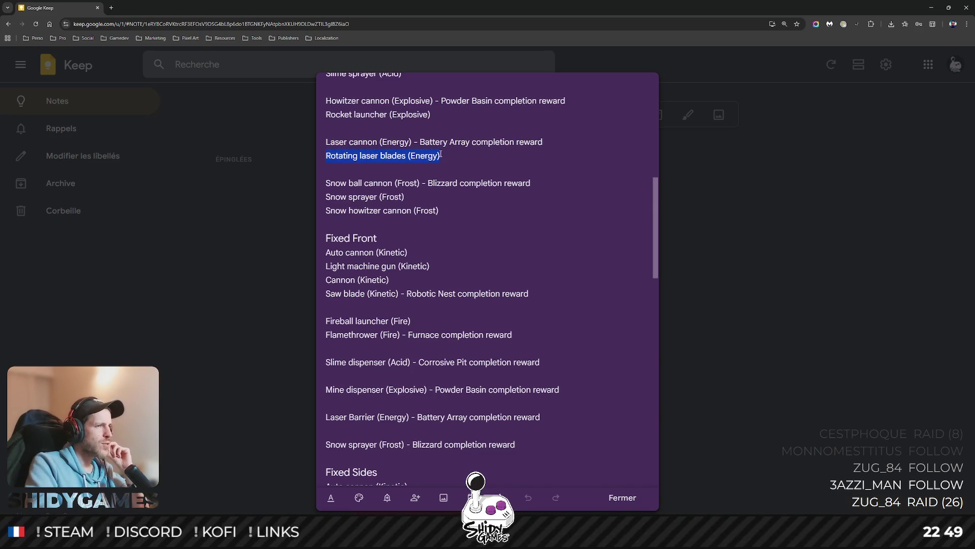
{"action": "left_click", "coordinate": [495, 158]}
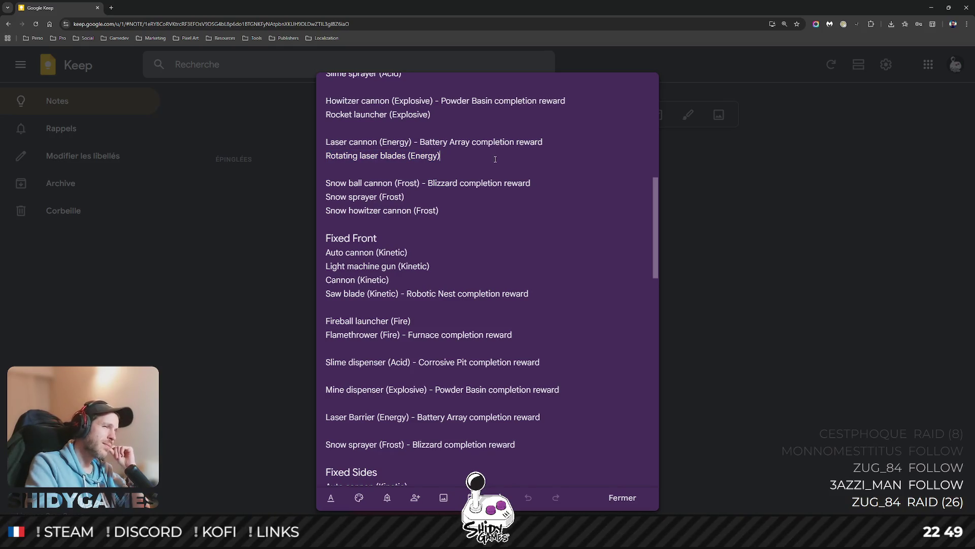
{"action": "triple_click", "coordinate": [359, 155]}
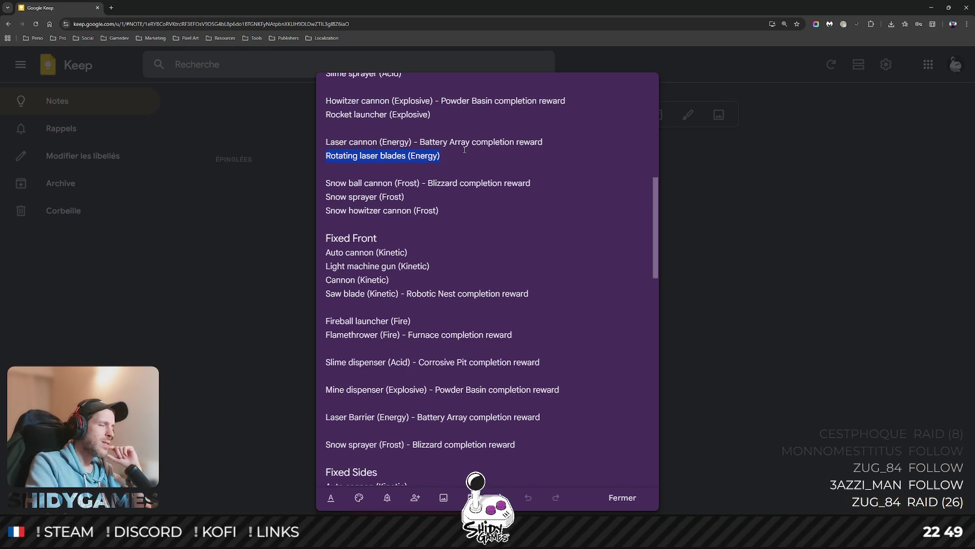
Inspect the ORBITAL and MELEE circles in Excalidraw, then view the Blender saw-blade model.
{"action": "key", "text": "alt+Tab"}
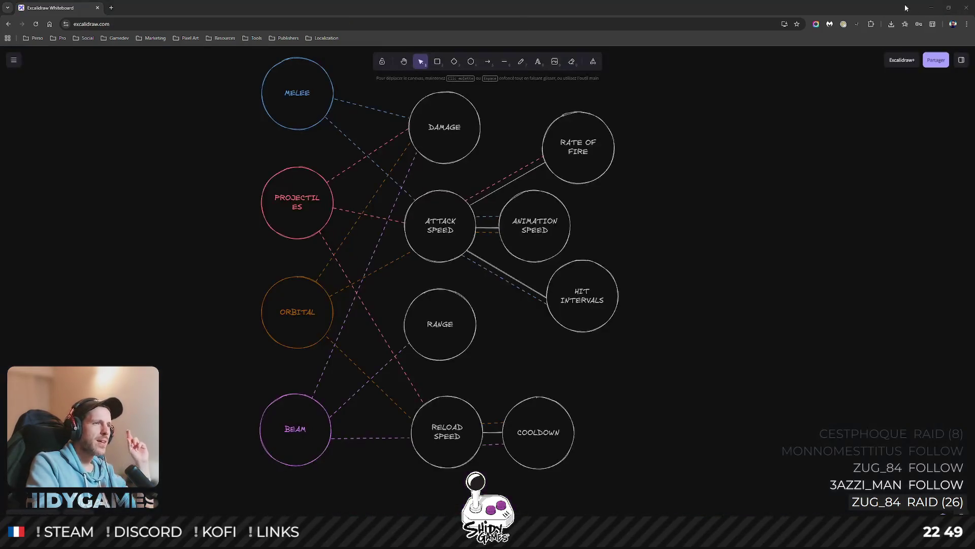
{"action": "left_click", "coordinate": [291, 336]}
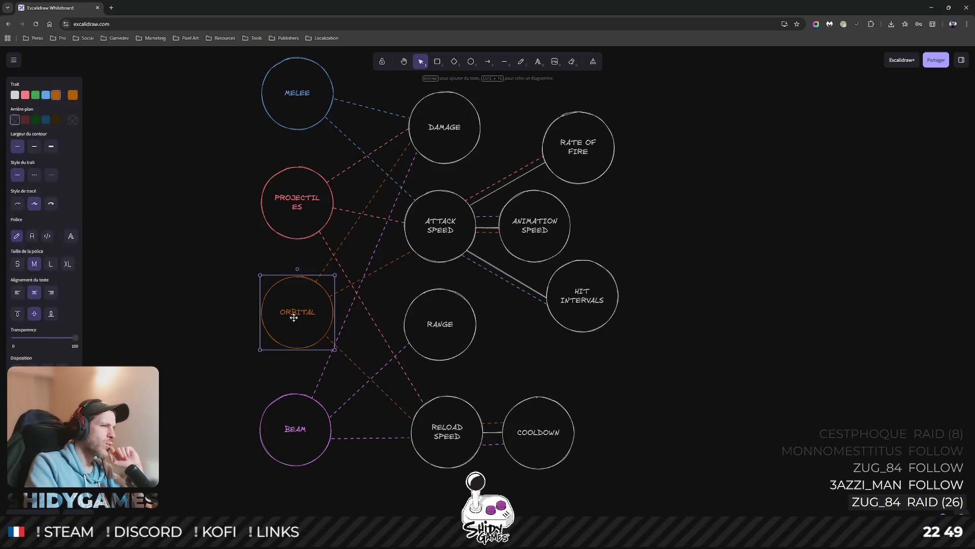
{"action": "scroll", "coordinate": [266, 263], "scroll_direction": "left", "scroll_amount": 3}
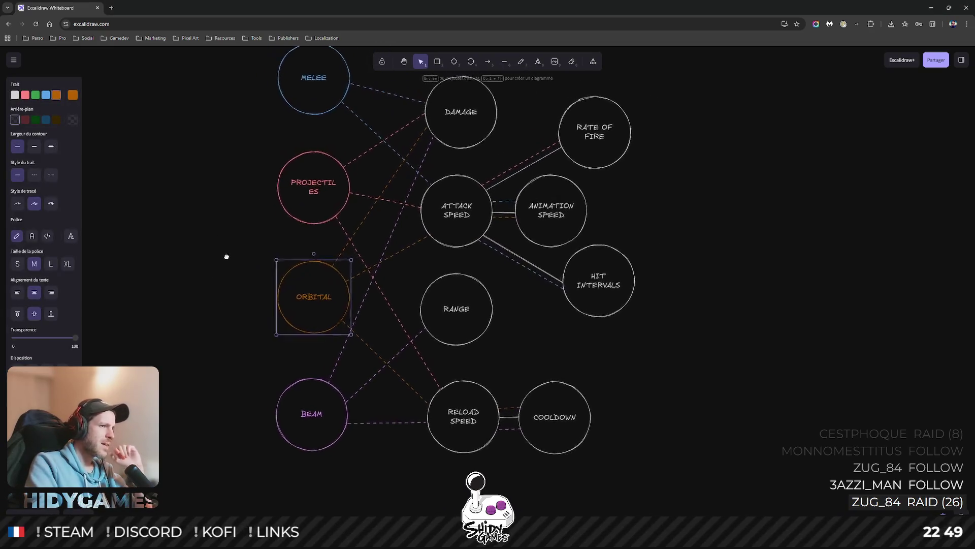
{"action": "left_click", "coordinate": [337, 96]}
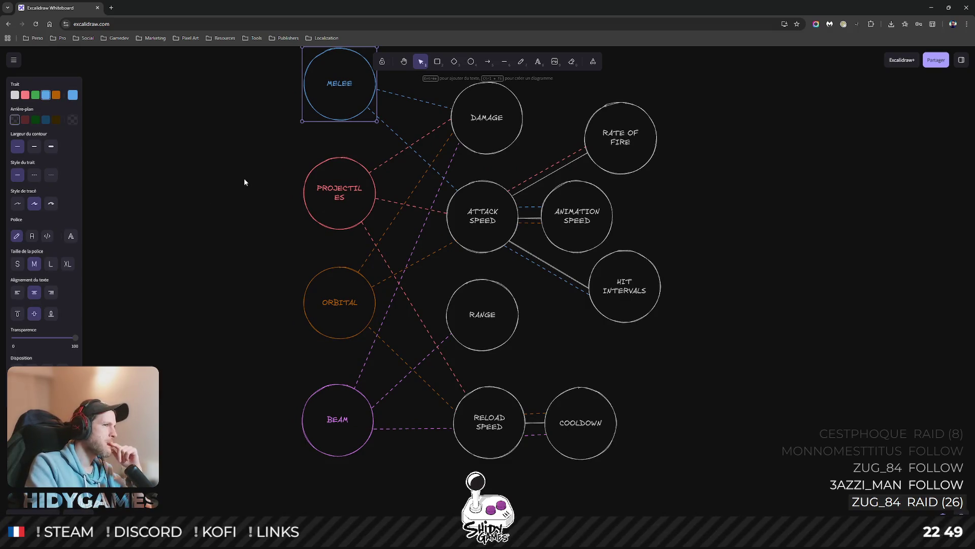
{"action": "mouse_move", "coordinate": [244, 177]}
{"action": "left_mouse_down"}
{"action": "mouse_move", "coordinate": [200, 197]}
{"action": "mouse_move", "coordinate": [214, 194]}
{"action": "left_mouse_up"}
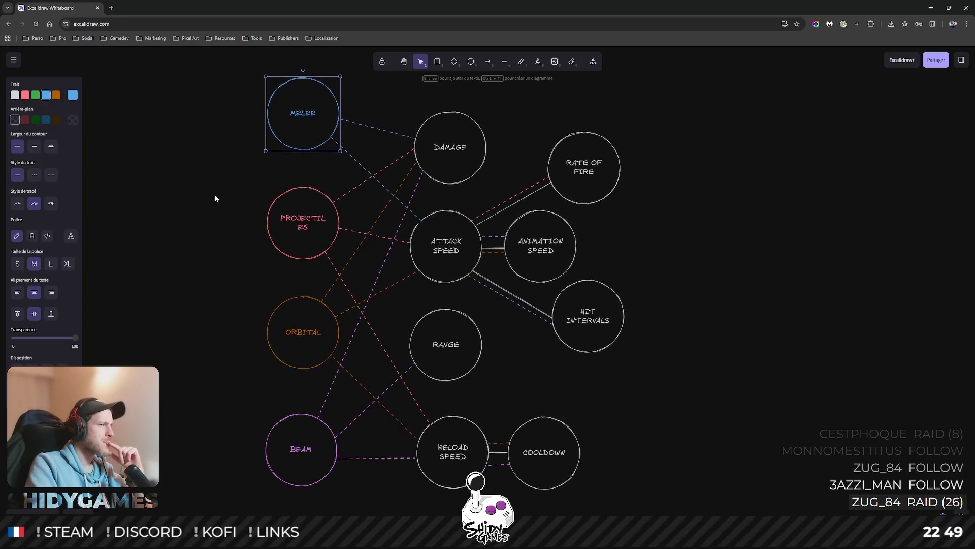
{"action": "left_click", "coordinate": [236, 154]}
{"action": "left_click", "coordinate": [310, 125]}
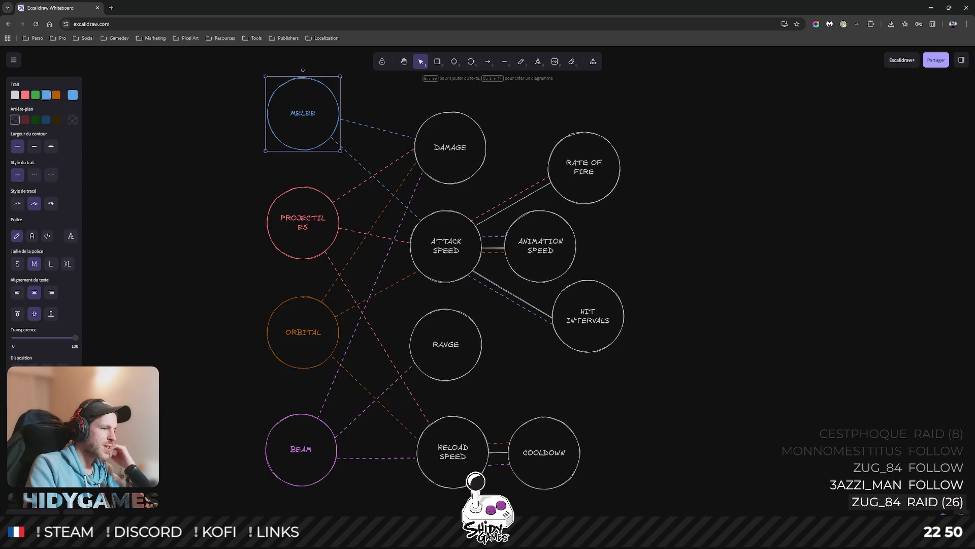
{"action": "key", "text": "alt+Tab"}
{"action": "mouse_move", "coordinate": [457, 156]}
{"action": "left_mouse_down"}
{"action": "mouse_move", "coordinate": [685, 140]}
{"action": "mouse_move", "coordinate": [614, 226]}
{"action": "left_mouse_up"}
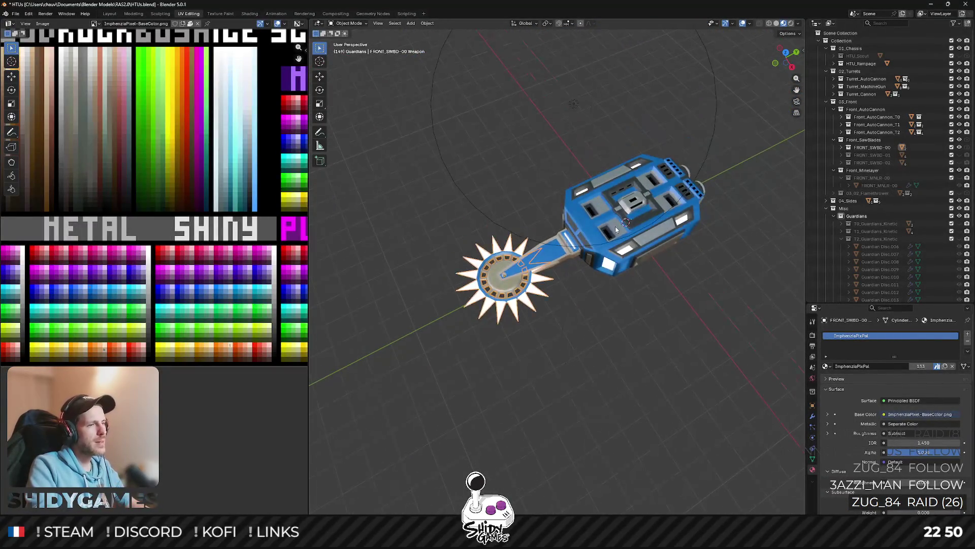
Rotate the saw-blade object about the global Z axis, then rotate it again freely.
{"action": "left_click", "coordinate": [503, 279]}
{"action": "key", "text": "r"}
{"action": "key", "text": "z"}
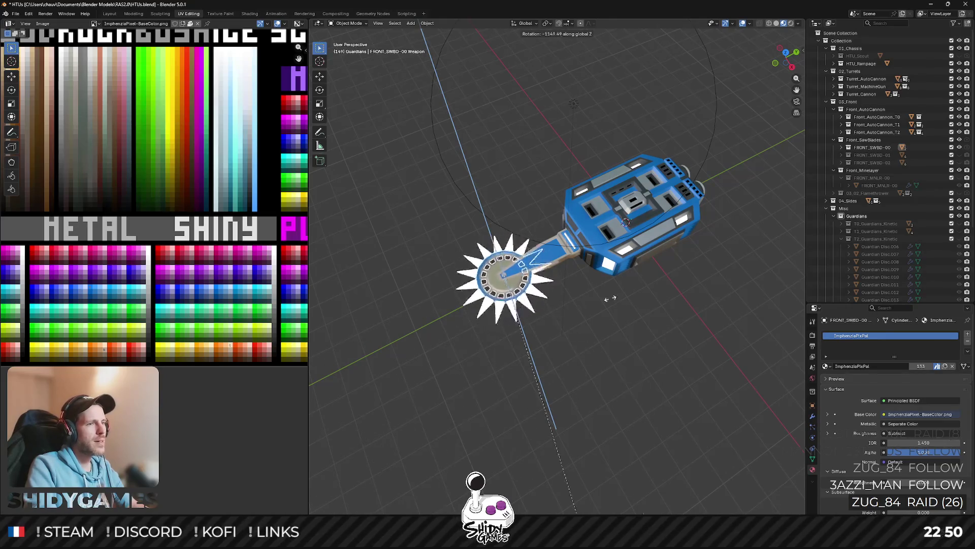
{"action": "left_click", "coordinate": [467, 315]}
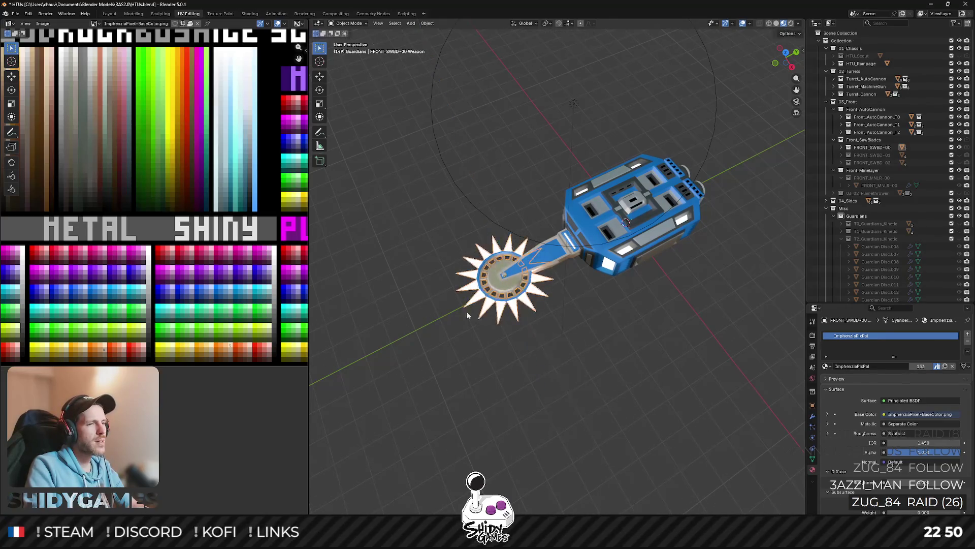
{"action": "key", "text": "r"}
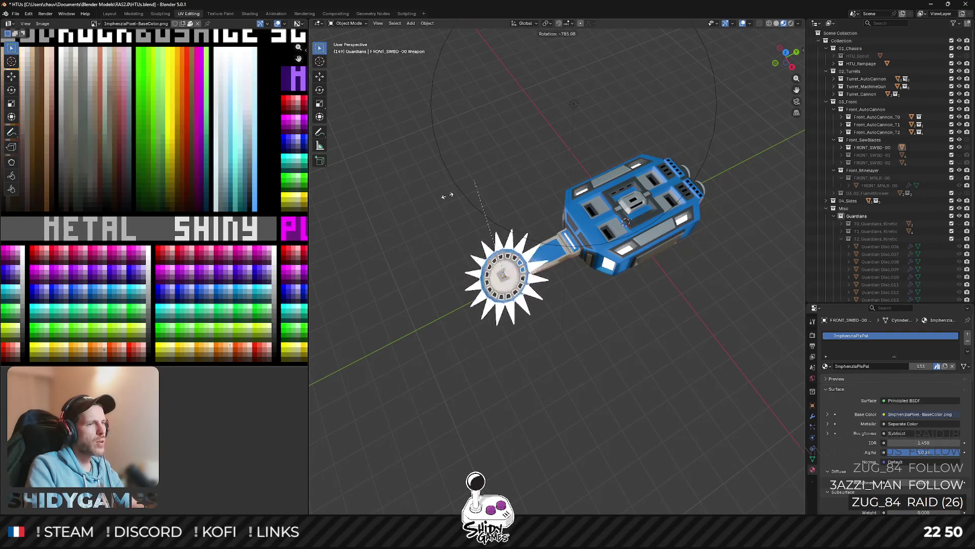
{"action": "left_click", "coordinate": [468, 265]}
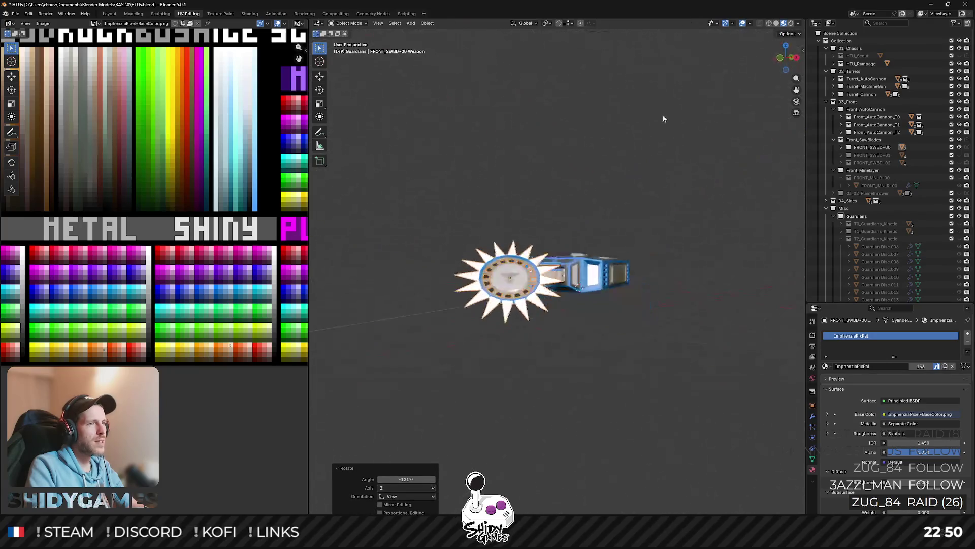
{"action": "left_click_drag", "start_coordinate": [572, 228], "coordinate": [702, 173]}
{"action": "middle_click", "coordinate": [689, 168]}
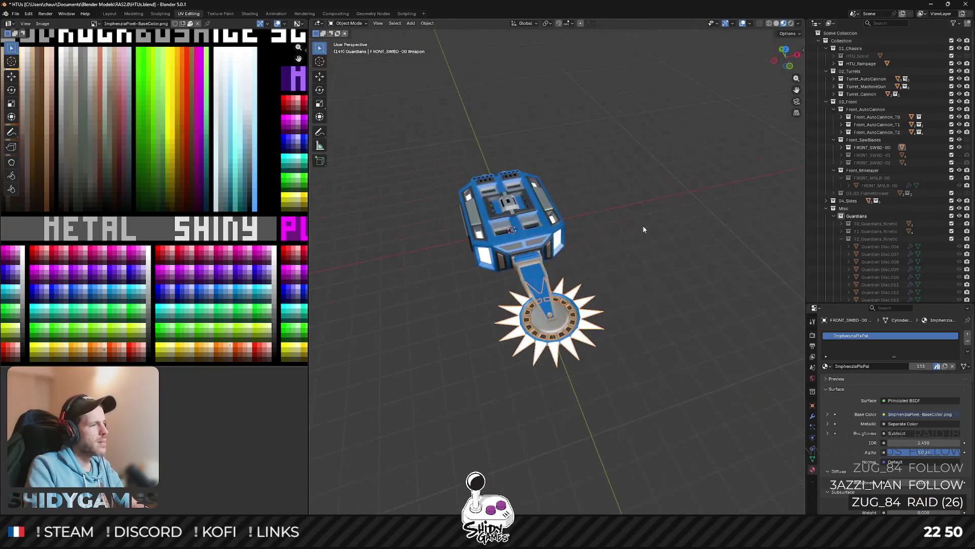
Adjust the blade mesh in Edit Mode and check it from the side.
{"action": "key", "text": "Tab"}
{"action": "key", "text": "s"}
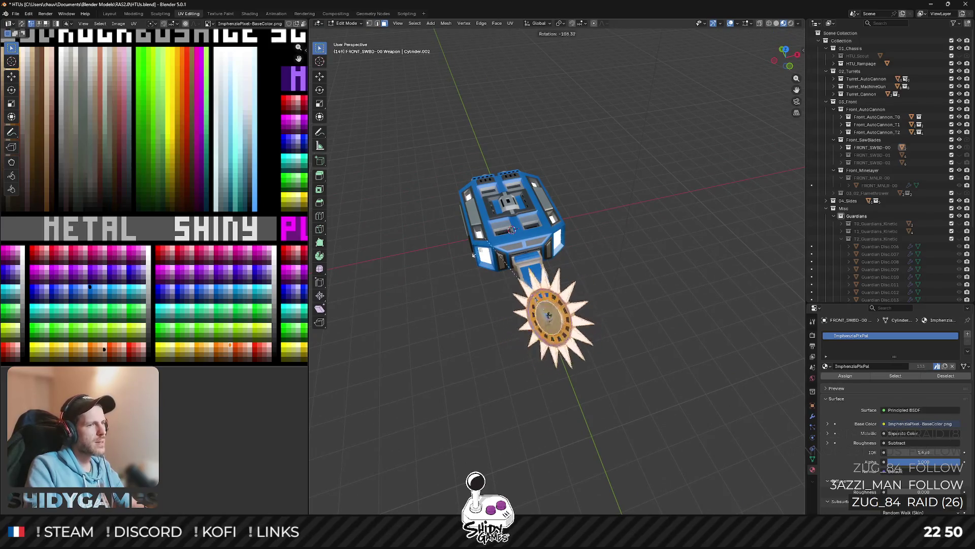
{"action": "left_click", "coordinate": [709, 254]}
{"action": "mouse_move", "coordinate": [710, 253]}
{"action": "left_mouse_down"}
{"action": "mouse_move", "coordinate": [631, 189]}
{"action": "mouse_move", "coordinate": [750, 226]}
{"action": "left_mouse_up"}
{"action": "key", "text": "Tab"}
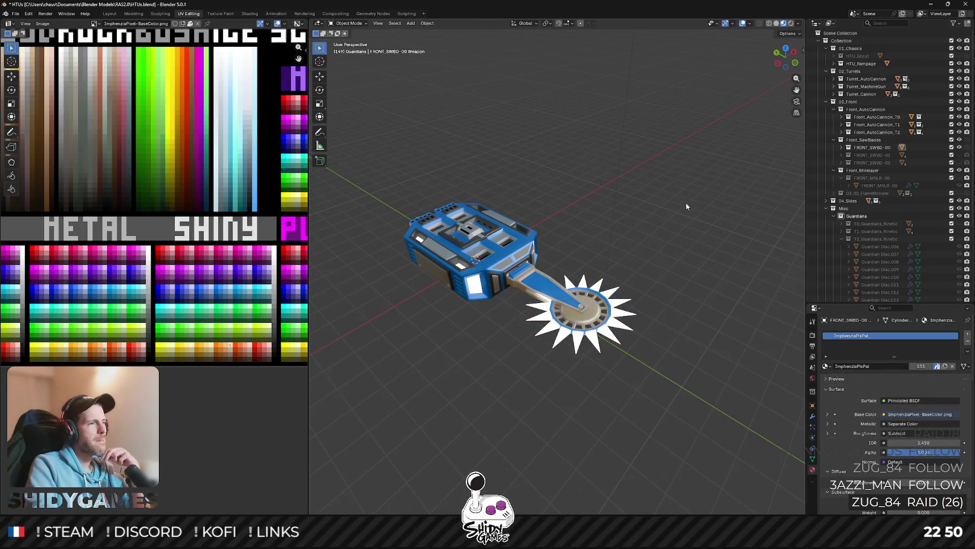
{"action": "mouse_move", "coordinate": [617, 206]}
{"action": "left_mouse_down"}
{"action": "mouse_move", "coordinate": [495, 187]}
{"action": "mouse_move", "coordinate": [522, 214]}
{"action": "left_mouse_up"}
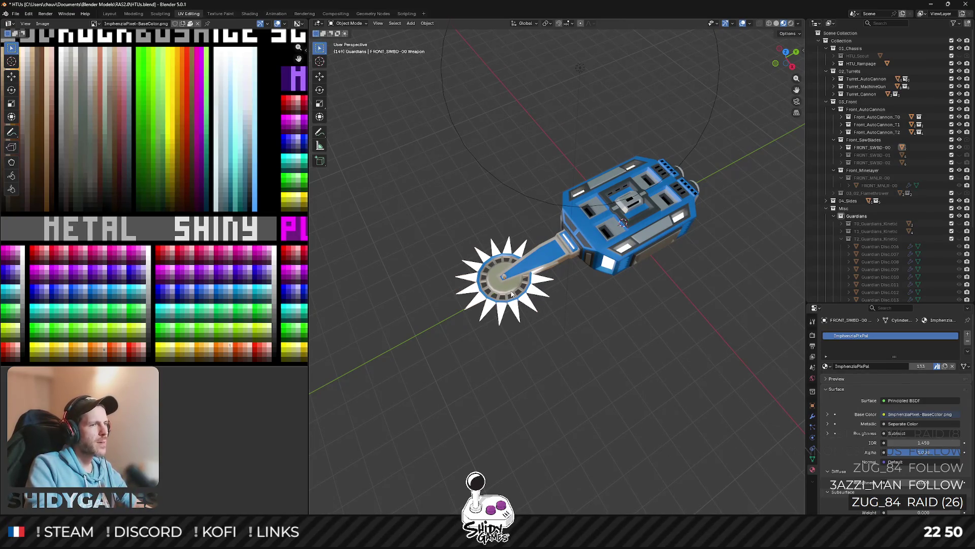
Select the connected saw-blade mesh and slide it along the Y axis in top view.
{"action": "key", "text": "Tab"}
{"action": "key", "text": "ctrl+l"}
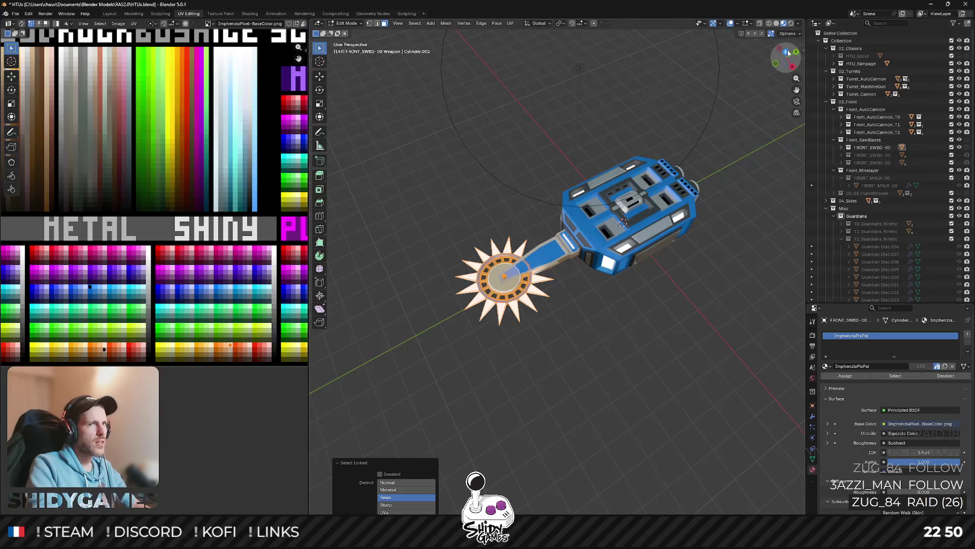
{"action": "key", "text": "KP_7"}
{"action": "key", "text": "g"}
{"action": "key", "text": "y"}
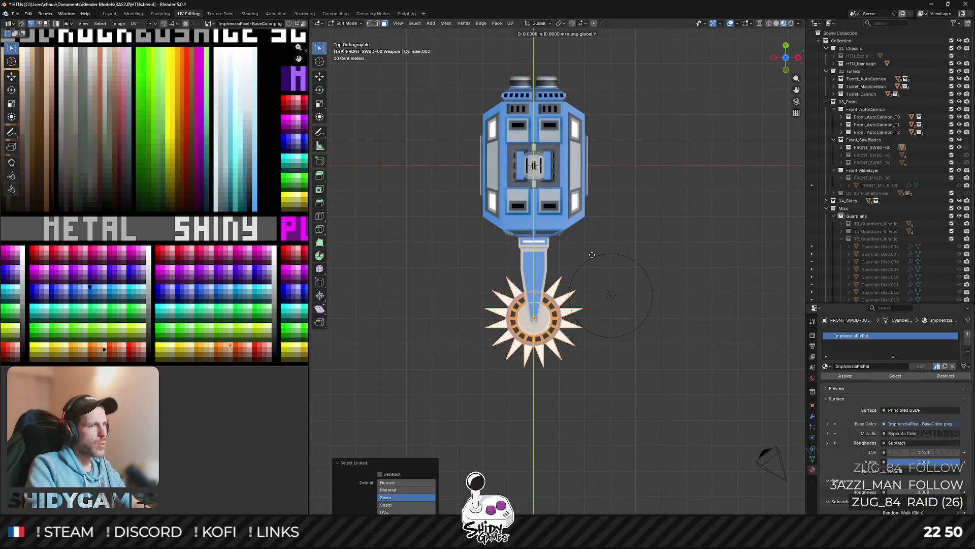
{"action": "left_click", "coordinate": [590, 206]}
{"action": "key", "text": "Tab"}
Orbit around the weapon from several sides to inspect the repositioned blade.
{"action": "middle_click", "coordinate": [551, 189]}
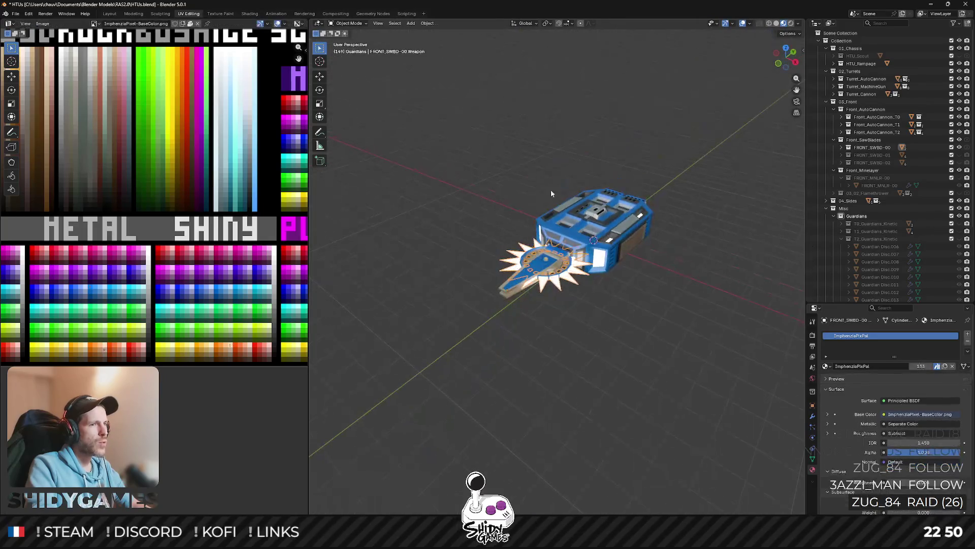
{"action": "mouse_move", "coordinate": [551, 189]}
{"action": "left_mouse_down"}
{"action": "mouse_move", "coordinate": [455, 146]}
{"action": "mouse_move", "coordinate": [650, 179]}
{"action": "mouse_move", "coordinate": [517, 169]}
{"action": "left_mouse_up"}
{"action": "key", "text": "Tab"}
{"action": "key", "text": "Tab"}
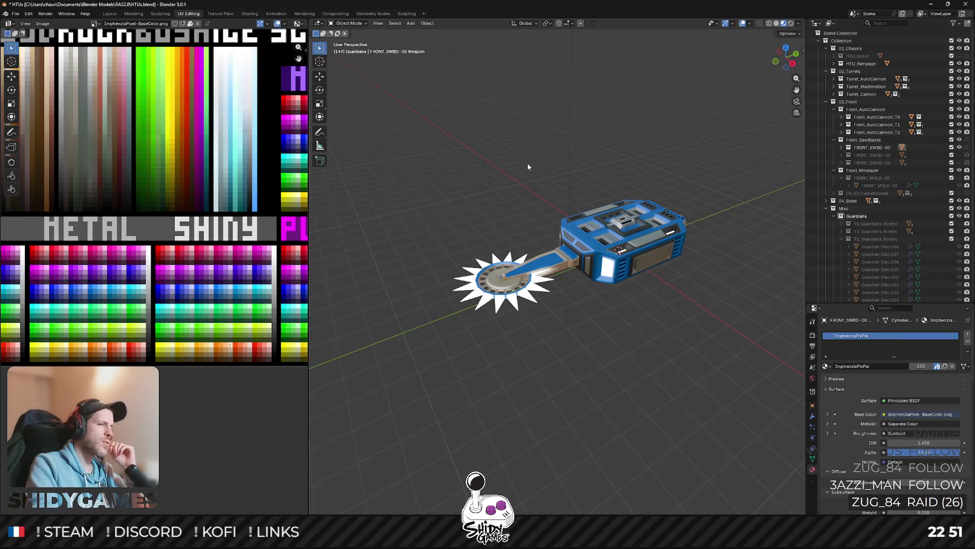
{"action": "mouse_move", "coordinate": [486, 175]}
{"action": "left_mouse_down"}
{"action": "mouse_move", "coordinate": [524, 159]}
{"action": "mouse_move", "coordinate": [644, 194]}
{"action": "mouse_move", "coordinate": [685, 192]}
{"action": "left_mouse_up"}
{"action": "key", "text": "KP_3"}
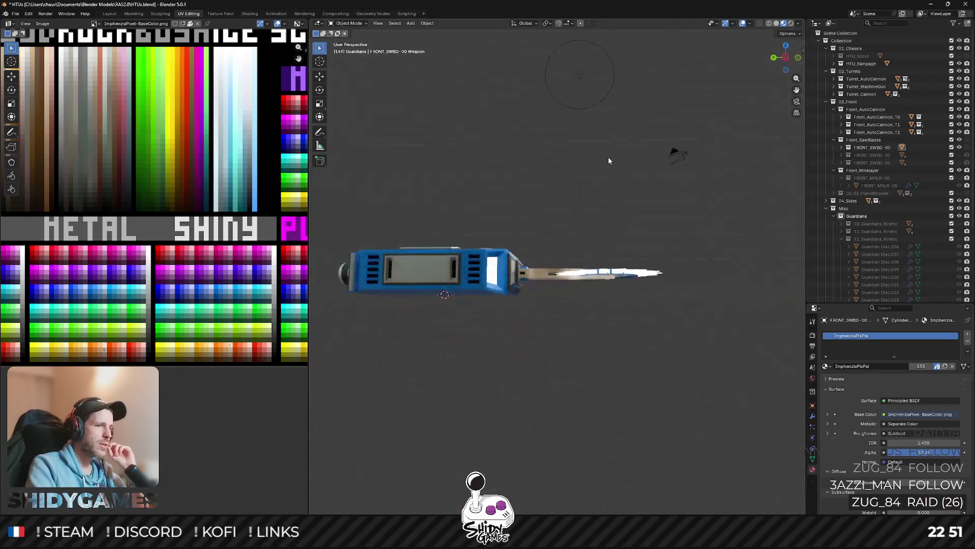
{"action": "mouse_move", "coordinate": [608, 160]}
{"action": "left_mouse_down"}
{"action": "mouse_move", "coordinate": [579, 153]}
{"action": "mouse_move", "coordinate": [598, 184]}
{"action": "mouse_move", "coordinate": [608, 141]}
{"action": "mouse_move", "coordinate": [630, 174]}
{"action": "mouse_move", "coordinate": [594, 221]}
{"action": "mouse_move", "coordinate": [438, 201]}
{"action": "mouse_move", "coordinate": [456, 157]}
{"action": "mouse_move", "coordinate": [481, 153]}
{"action": "mouse_move", "coordinate": [619, 182]}
{"action": "mouse_move", "coordinate": [642, 201]}
{"action": "mouse_move", "coordinate": [681, 190]}
{"action": "mouse_move", "coordinate": [688, 175]}
{"action": "mouse_move", "coordinate": [590, 197]}
{"action": "mouse_move", "coordinate": [601, 142]}
{"action": "mouse_move", "coordinate": [638, 169]}
{"action": "mouse_move", "coordinate": [644, 202]}
{"action": "mouse_move", "coordinate": [482, 175]}
{"action": "mouse_move", "coordinate": [506, 139]}
{"action": "mouse_move", "coordinate": [578, 135]}
{"action": "mouse_move", "coordinate": [643, 150]}
{"action": "mouse_move", "coordinate": [629, 207]}
{"action": "mouse_move", "coordinate": [659, 183]}
{"action": "mouse_move", "coordinate": [659, 154]}
{"action": "mouse_move", "coordinate": [631, 141]}
{"action": "mouse_move", "coordinate": [605, 140]}
{"action": "mouse_move", "coordinate": [615, 243]}
{"action": "mouse_move", "coordinate": [600, 226]}
{"action": "mouse_move", "coordinate": [482, 215]}
{"action": "mouse_move", "coordinate": [438, 175]}
{"action": "left_mouse_up"}
Return to Excalidraw and inspect the MELEE and ORBITAL circles without editing.
{"action": "key", "text": "alt+Tab"}
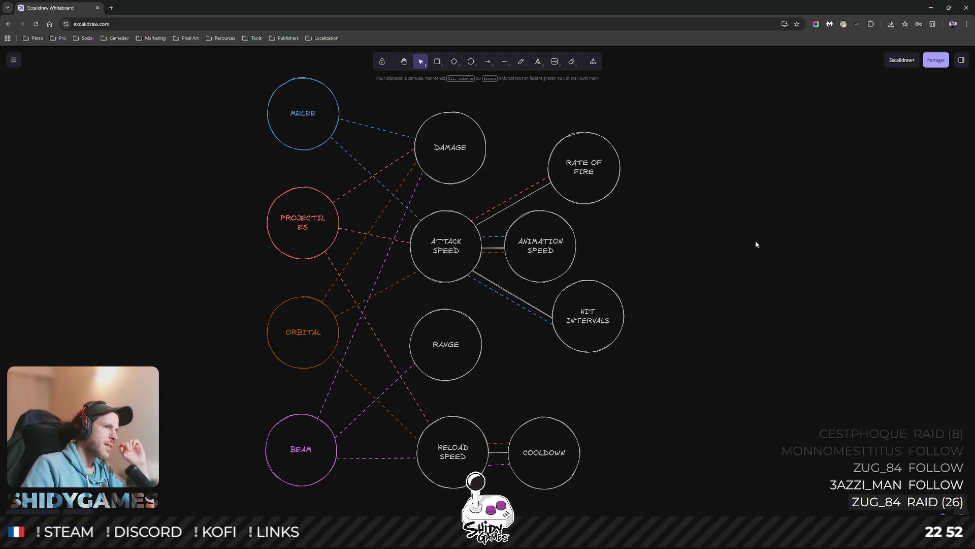
{"action": "left_click", "coordinate": [293, 117]}
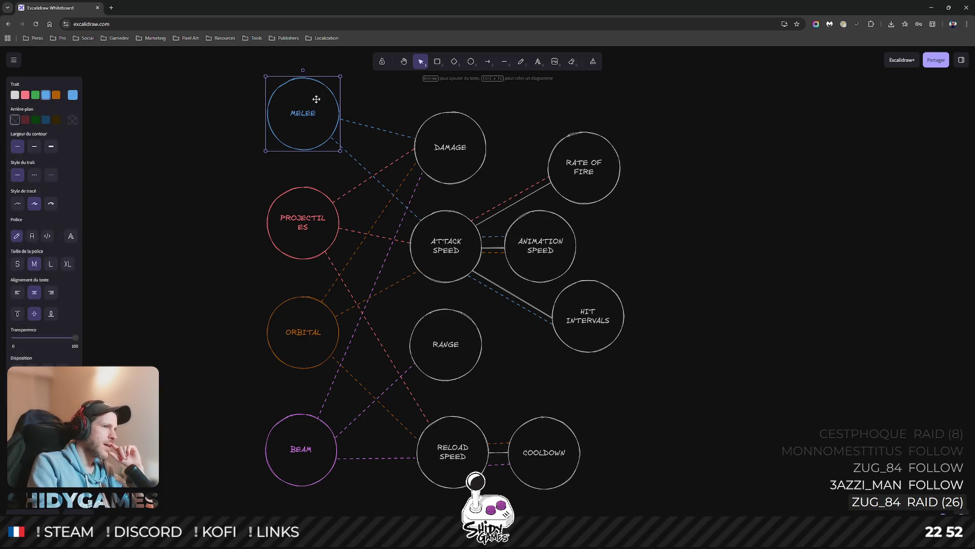
{"action": "left_click", "coordinate": [698, 277]}
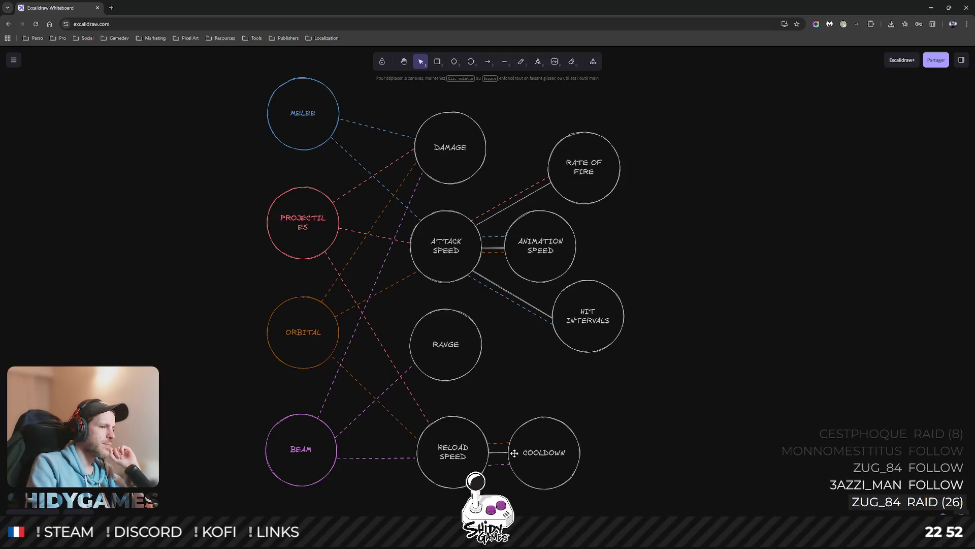
{"action": "left_click", "coordinate": [289, 333]}
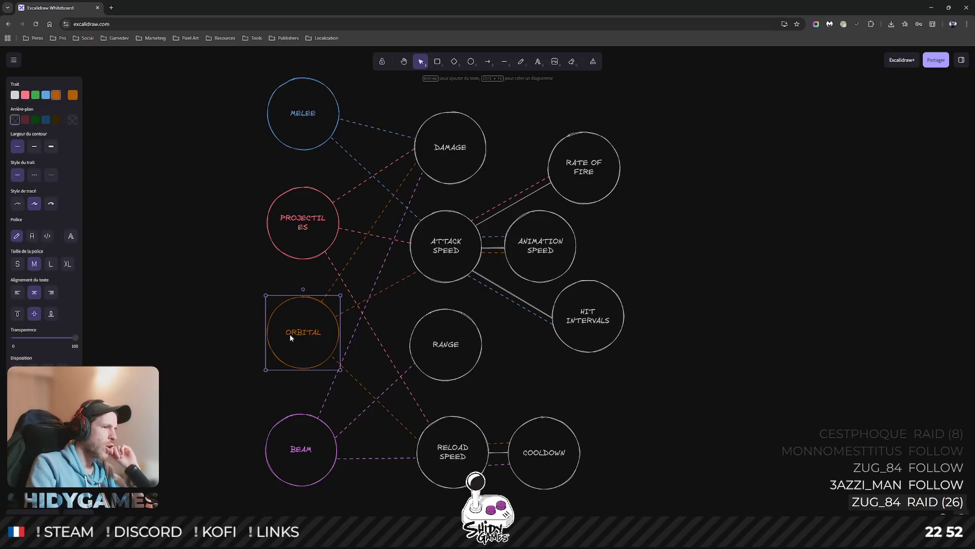
{"action": "left_click", "coordinate": [223, 282]}
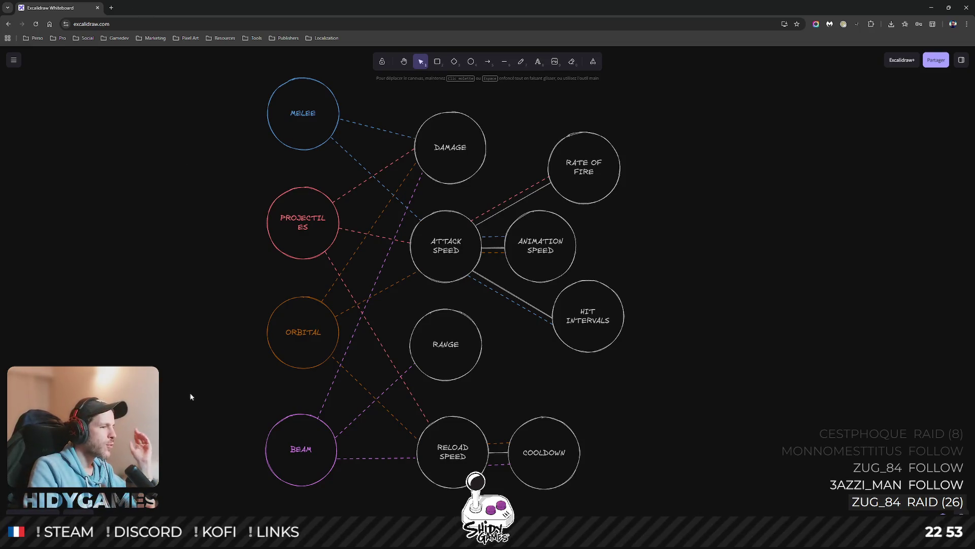
Reopen the RAS 2.0 note, check the Laser blades line under Fixed Sides, and return to Excalidraw.
{"action": "left_click", "coordinate": [251, 487]}
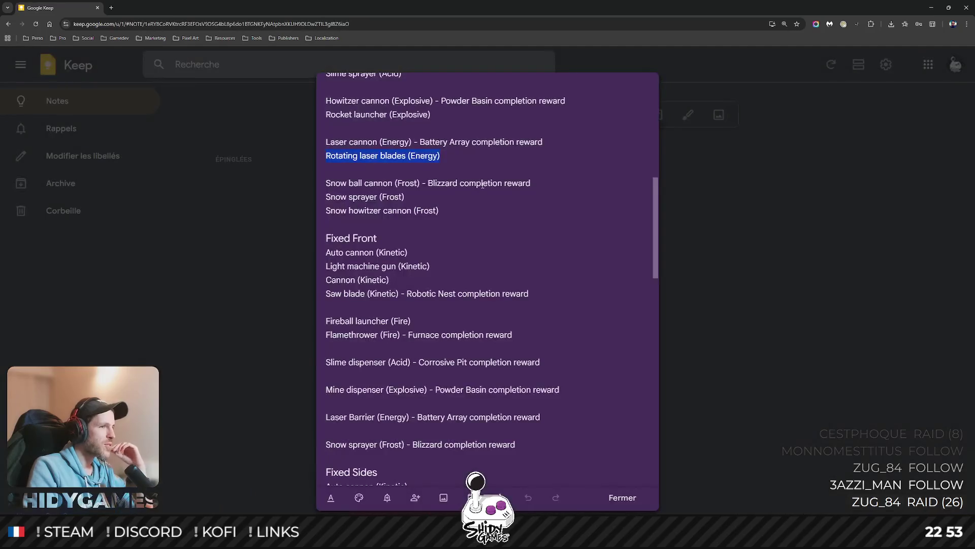
{"action": "left_click", "coordinate": [781, 315]}
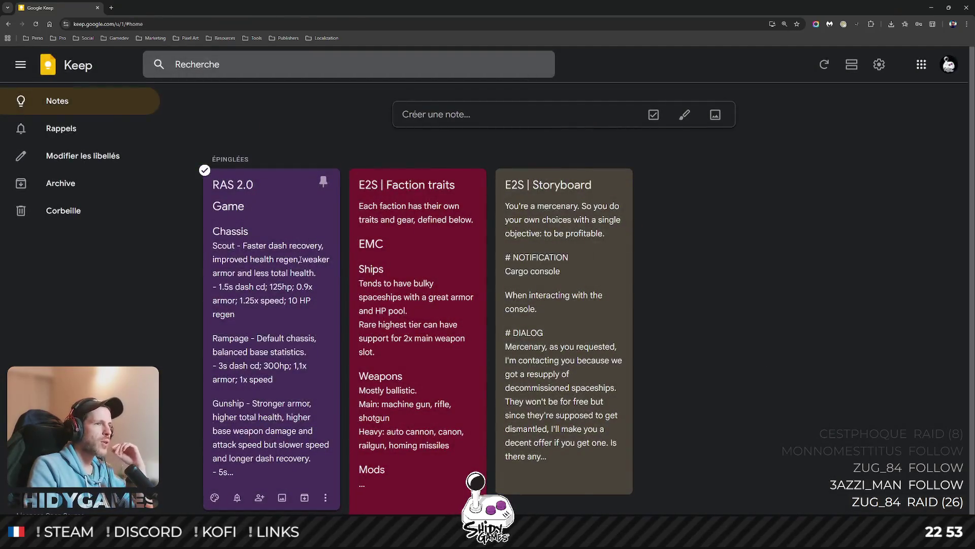
{"action": "left_click", "coordinate": [252, 252]}
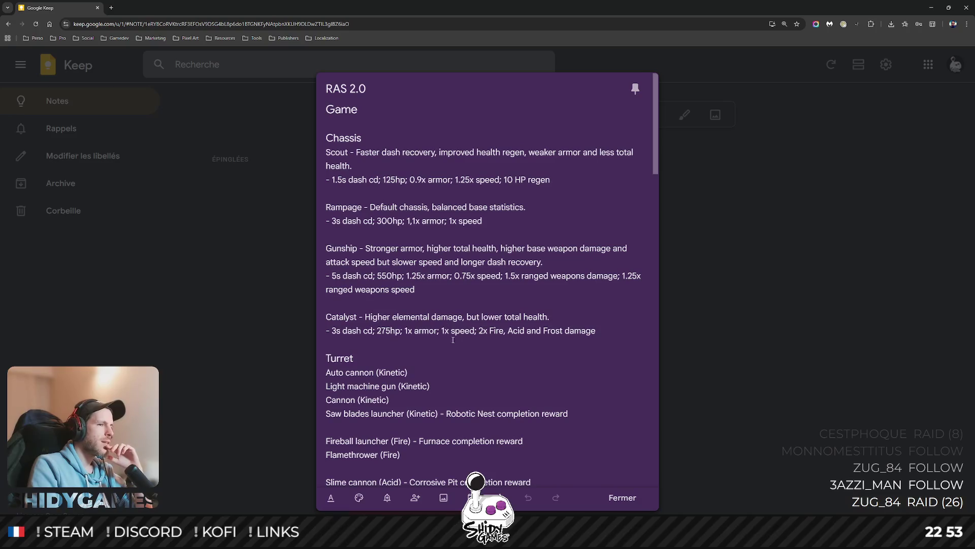
{"action": "scroll", "coordinate": [442, 298], "scroll_direction": "down", "scroll_amount": 4}
{"action": "scroll", "coordinate": [439, 298], "scroll_direction": "down", "scroll_amount": 3}
{"action": "scroll", "coordinate": [439, 297], "scroll_direction": "down", "scroll_amount": 2}
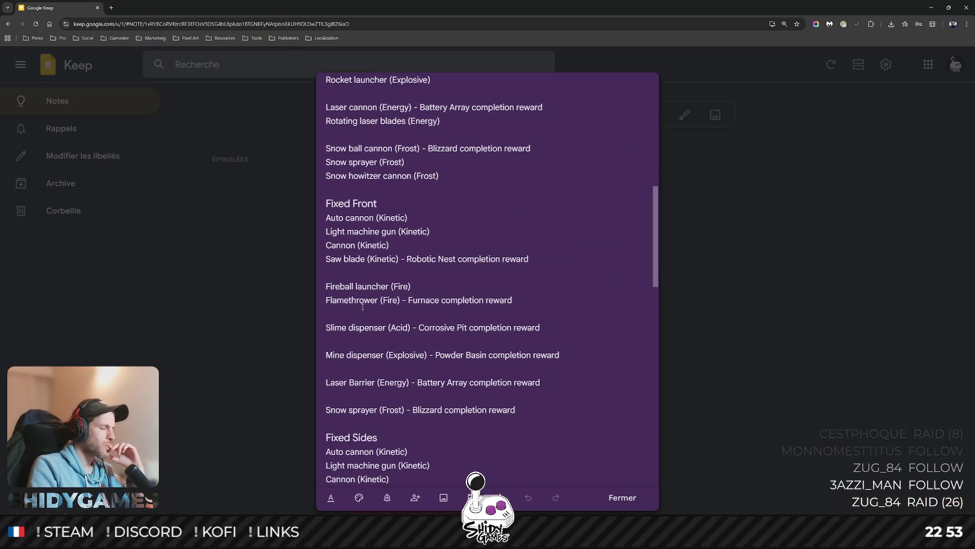
{"action": "scroll", "coordinate": [381, 293], "scroll_direction": "down", "scroll_amount": 2}
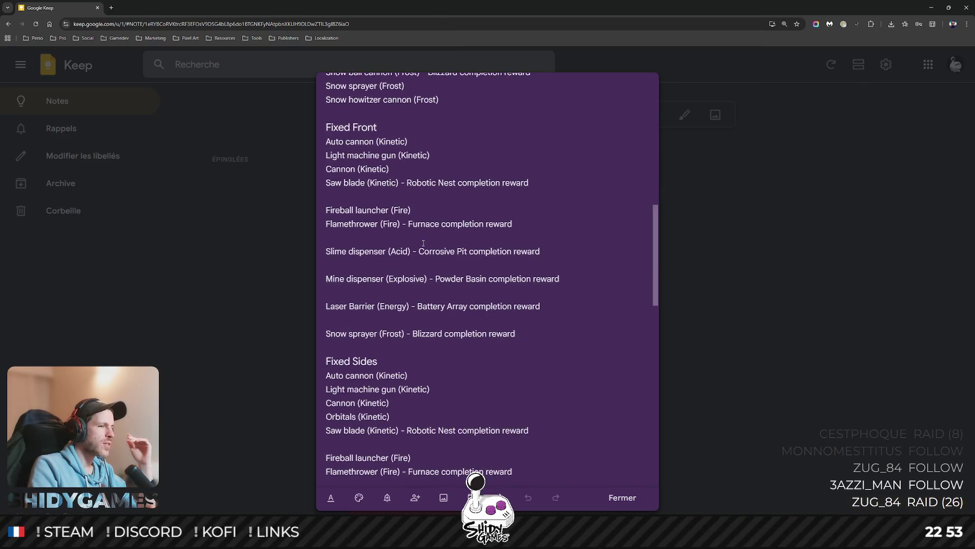
{"action": "scroll", "coordinate": [464, 217], "scroll_direction": "down", "scroll_amount": 1}
{"action": "scroll", "coordinate": [464, 217], "scroll_direction": "down", "scroll_amount": 6}
{"action": "scroll", "coordinate": [475, 234], "scroll_direction": "up", "scroll_amount": 1}
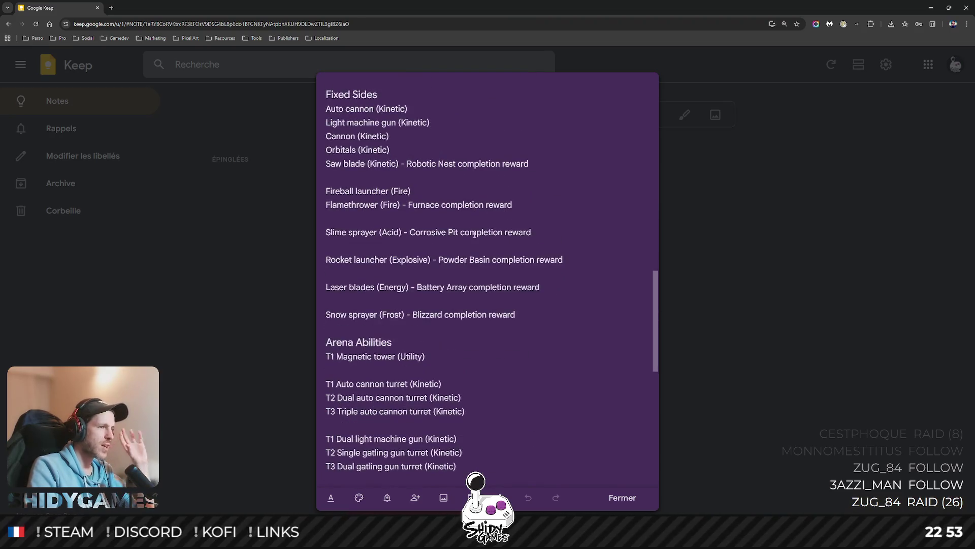
{"action": "triple_click", "coordinate": [356, 287]}
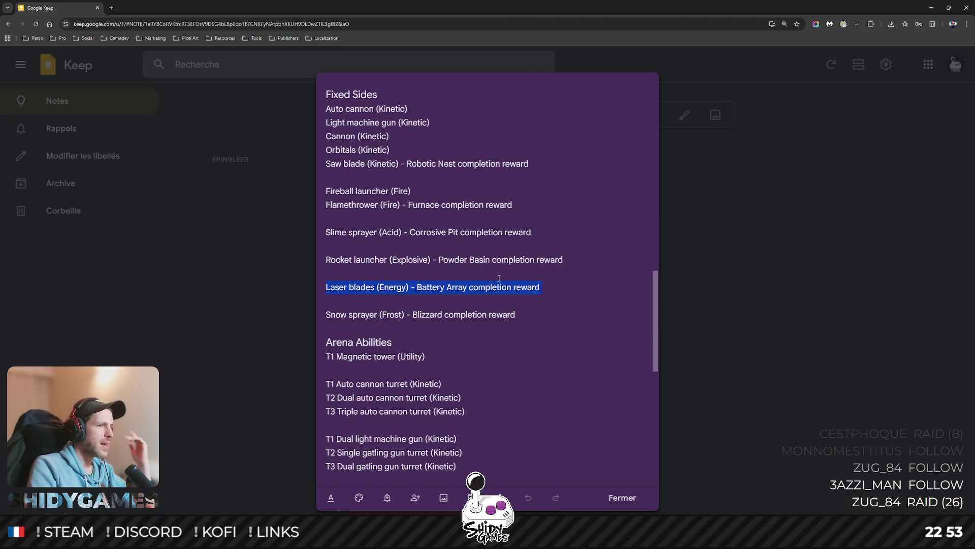
{"action": "key", "text": "ctrl+Tab"}
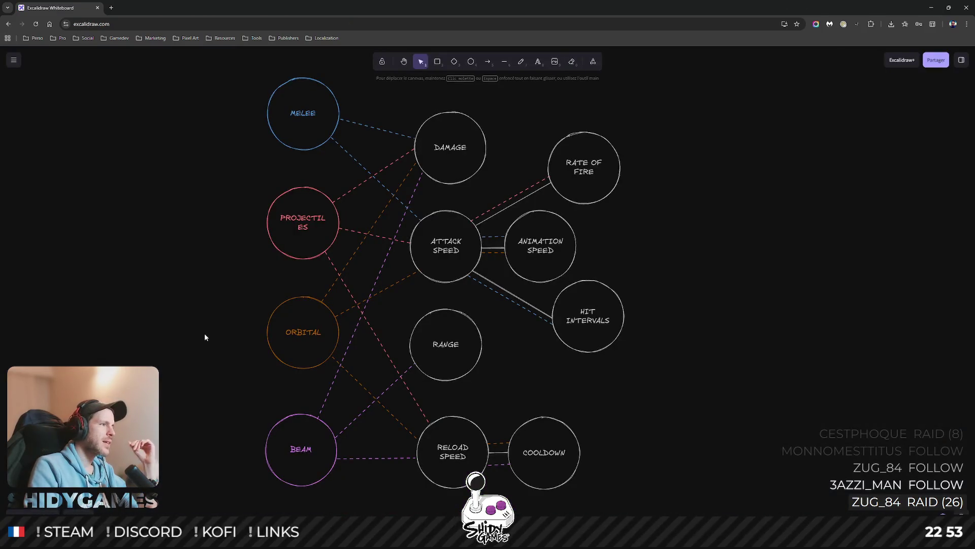